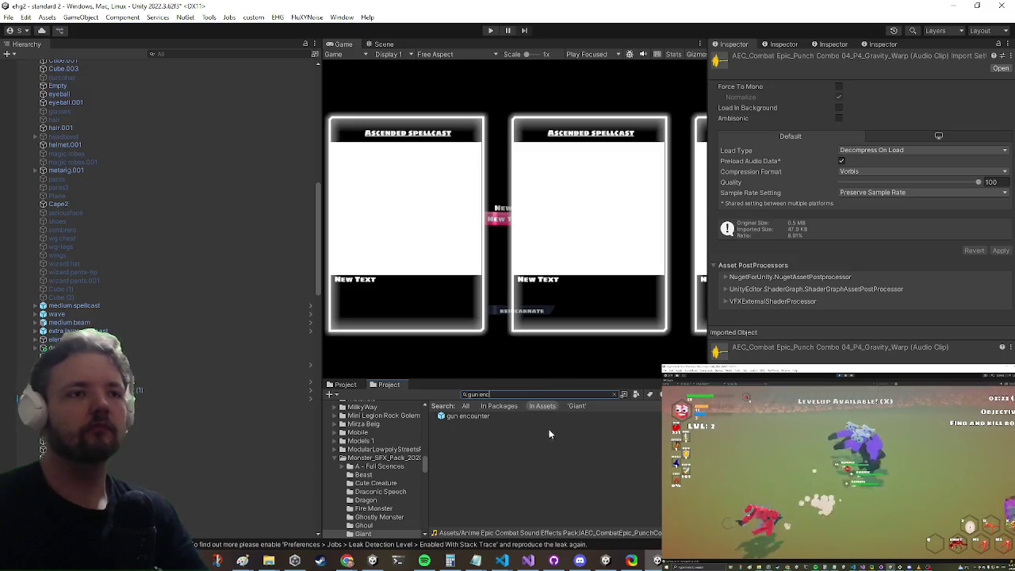
Open the gun encounter prefab from the Project search results in prefab mode
click(469, 415)
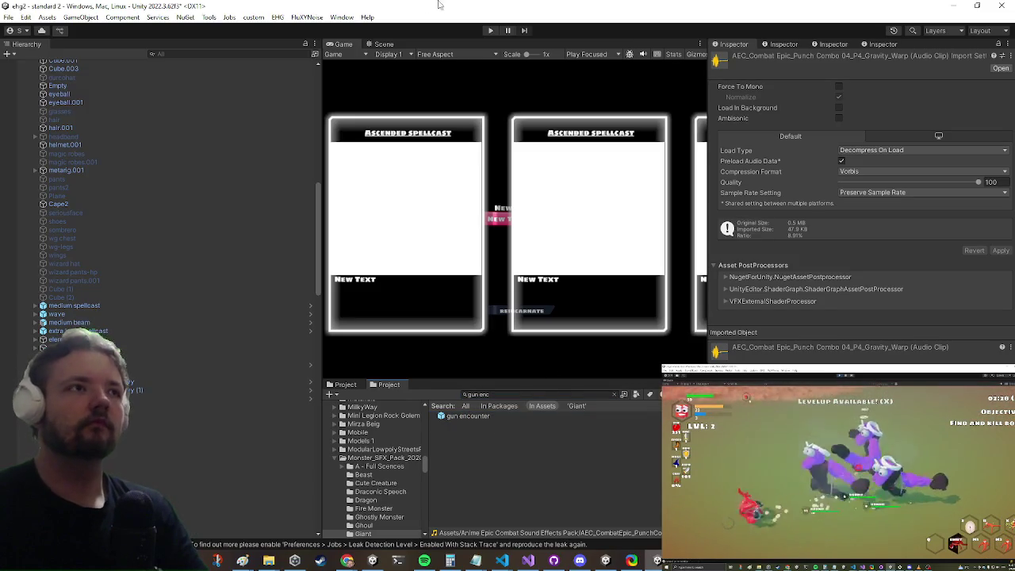
double_click(457, 417)
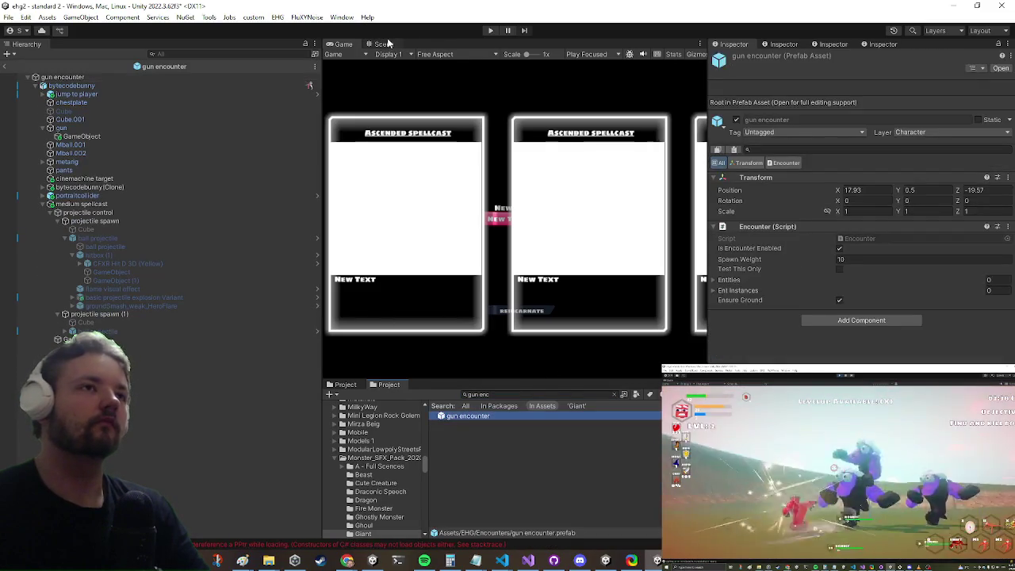
Switch to the Scene view and inspect the projectile spawn and projectile control objects
click(383, 44)
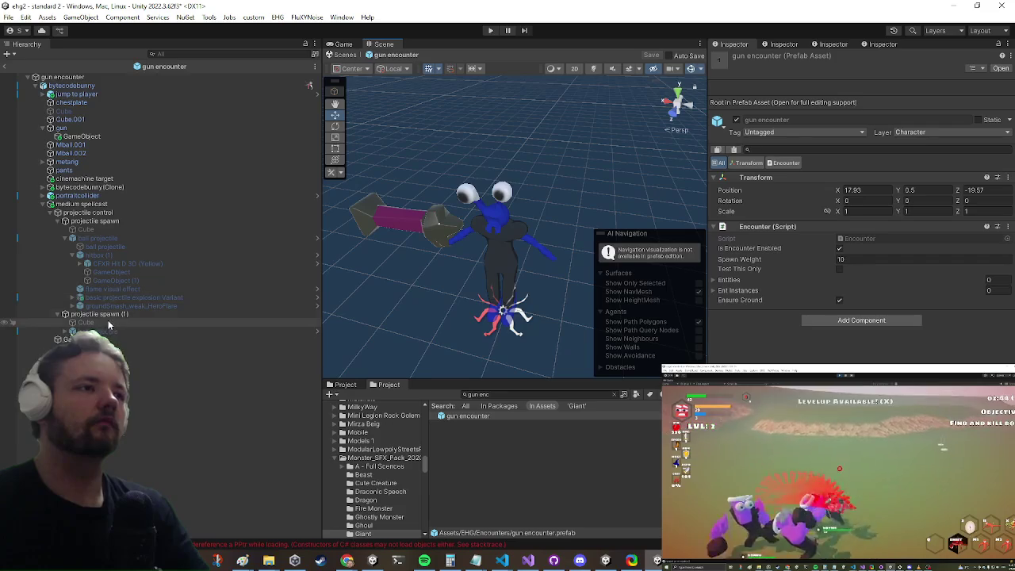
click(71, 221)
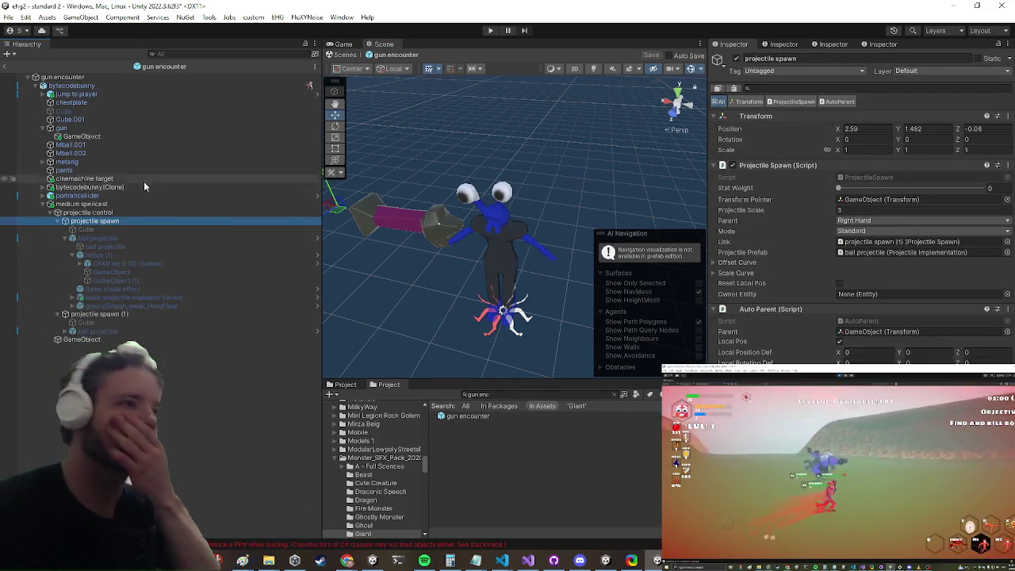
click(111, 212)
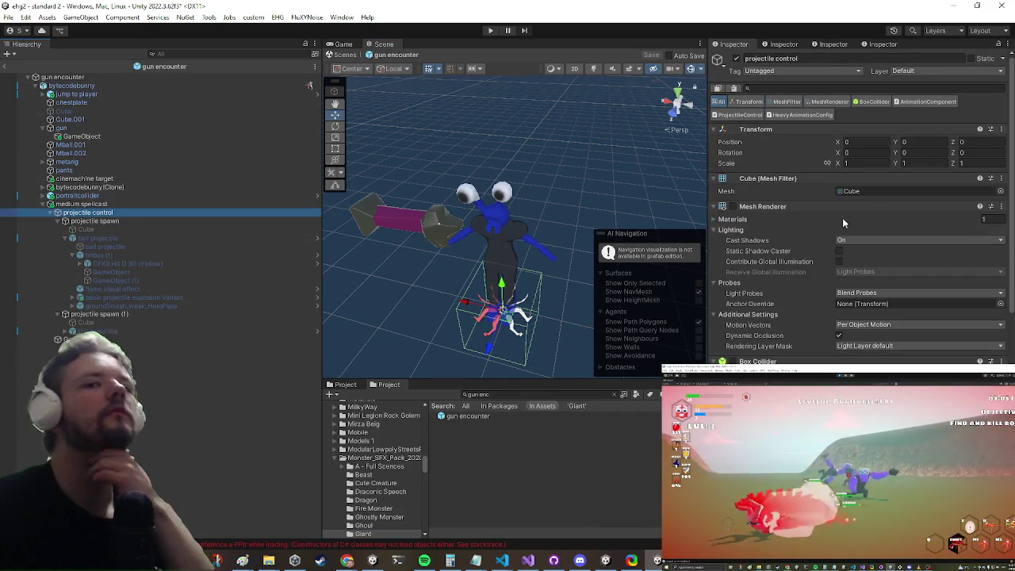
Expand jump to player and select sfx (2) to show its Giant growl 2 On Start clip
scroll(872, 212, down, 5)
scroll(872, 208, down, 3)
scroll(856, 210, down, 2)
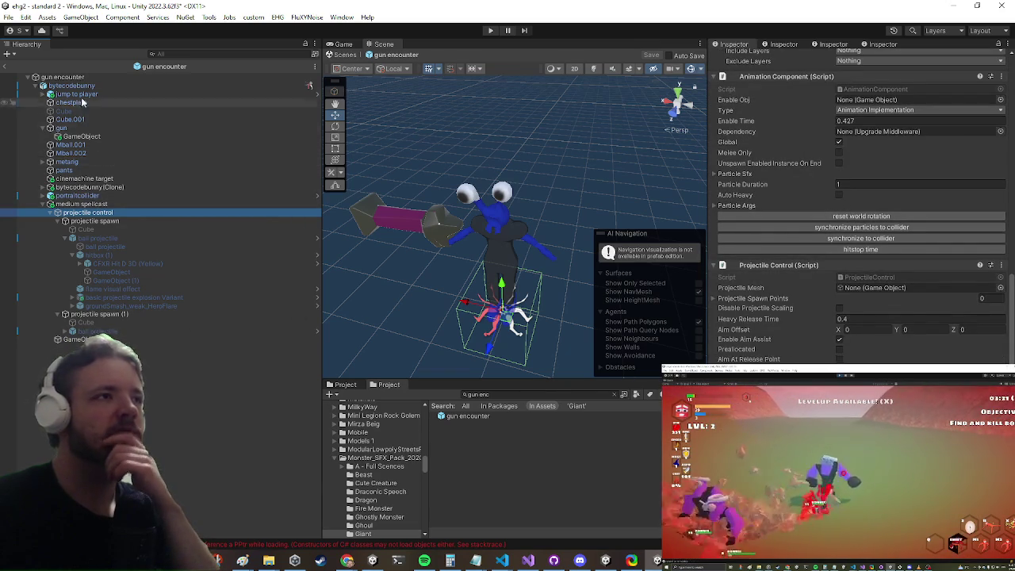
click(43, 93)
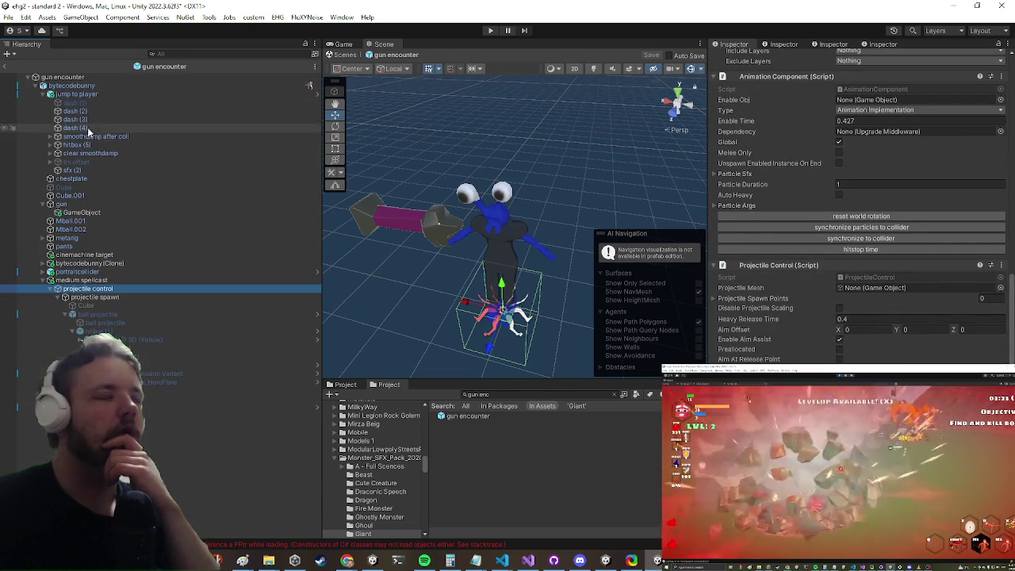
click(76, 170)
scroll(993, 246, down, 5)
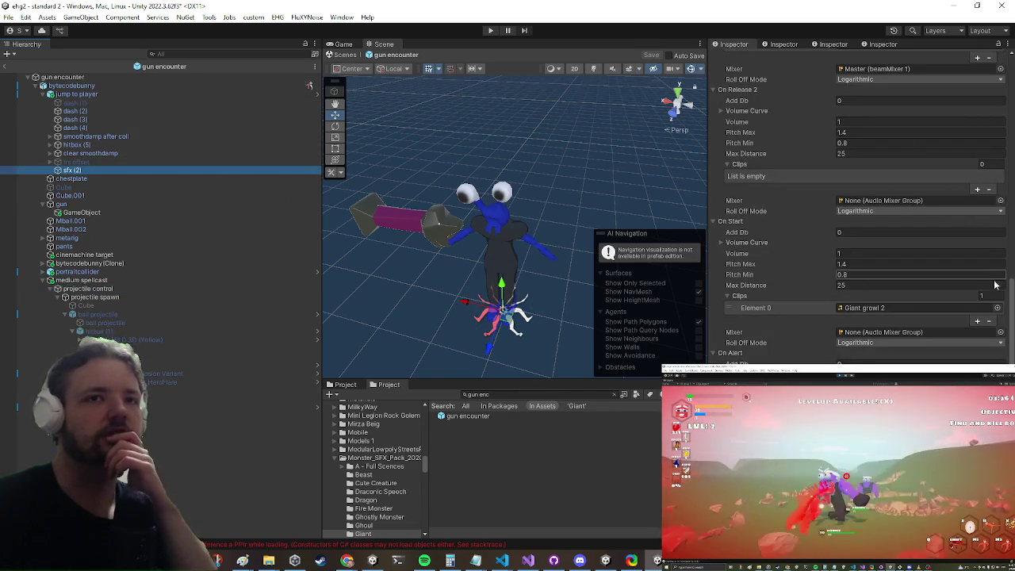
Remove Giant growl 2 from sfx (2)'s On Start clips and select projectile spawn
click(989, 320)
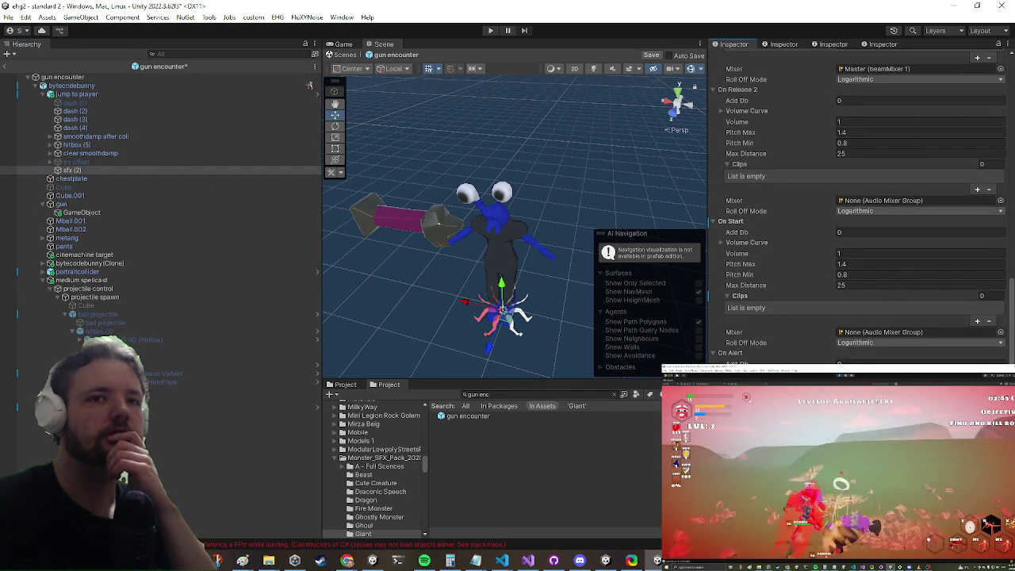
scroll(906, 154, up, 5)
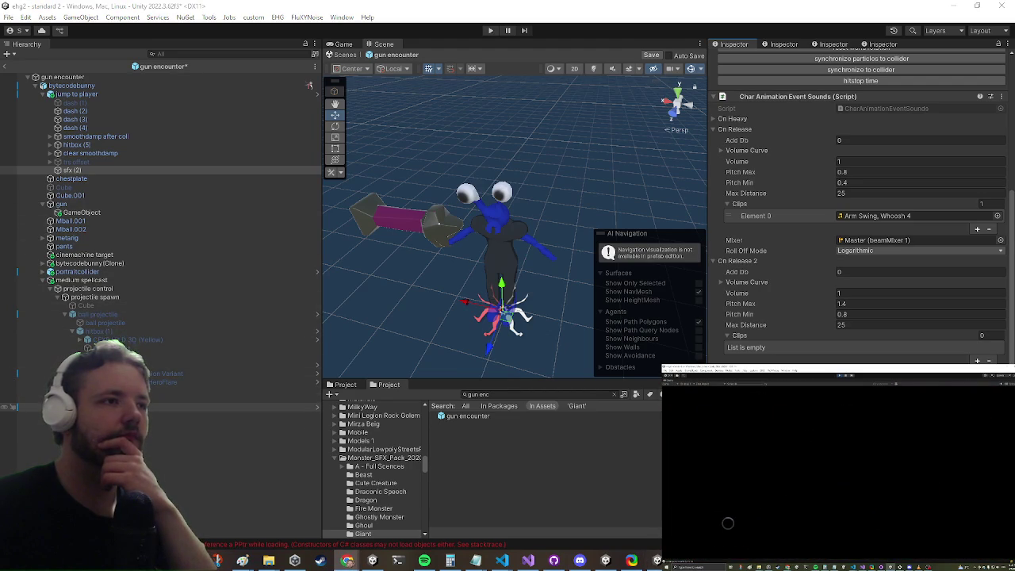
click(84, 298)
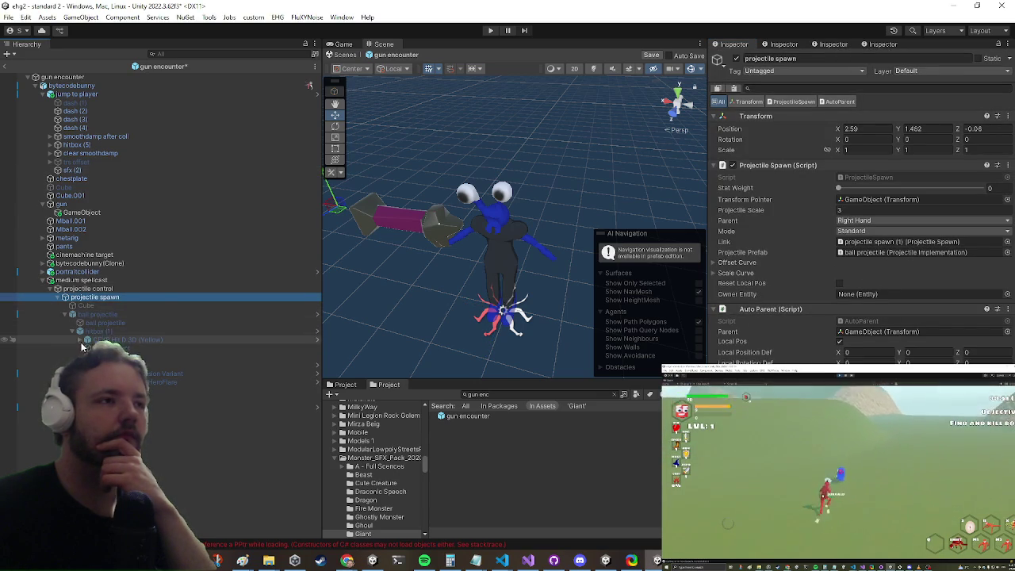
Inspect projectile control, medium spellcast and anim rot (1) in the Hierarchy
click(85, 287)
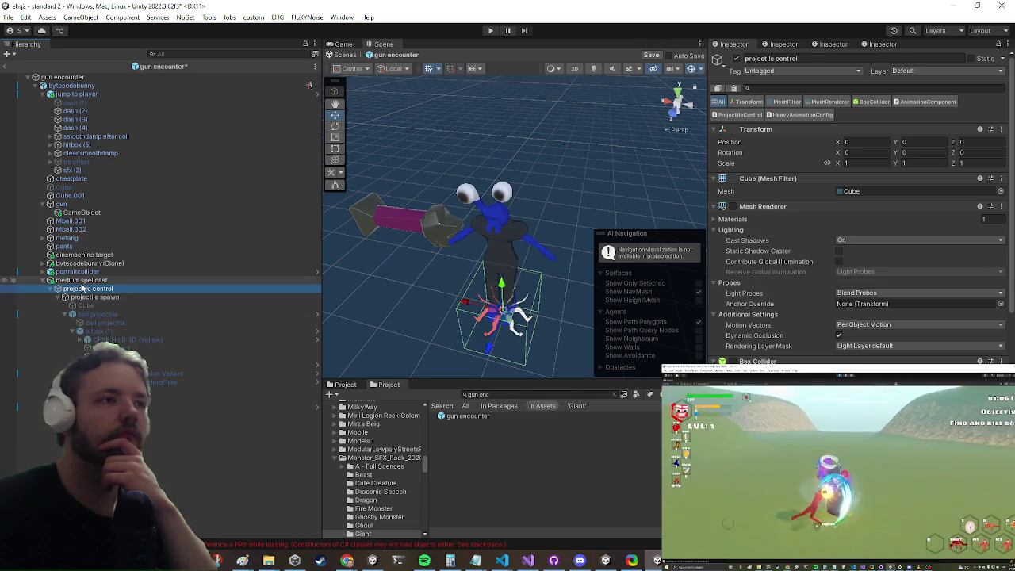
click(80, 280)
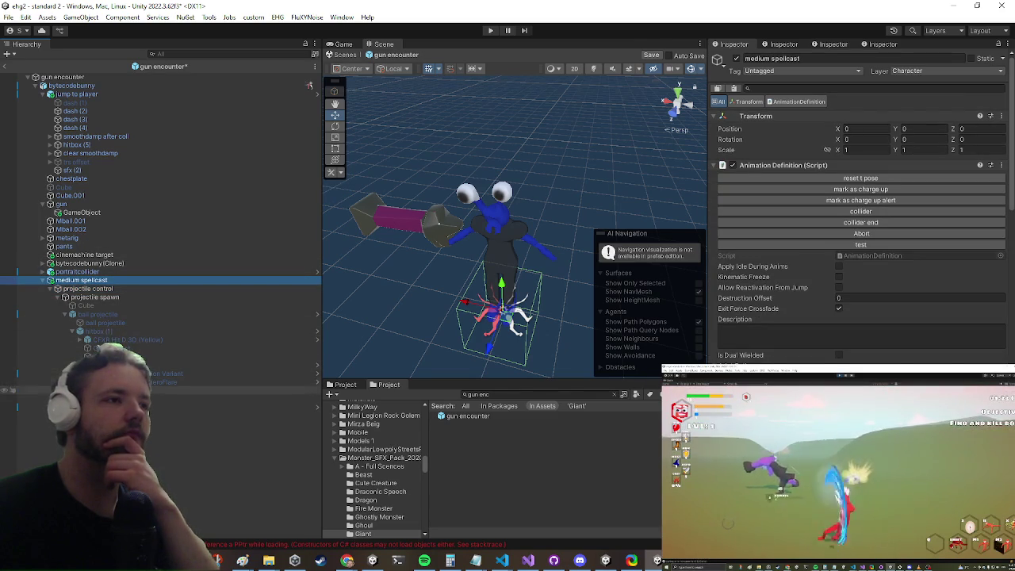
click(238, 390)
click(238, 415)
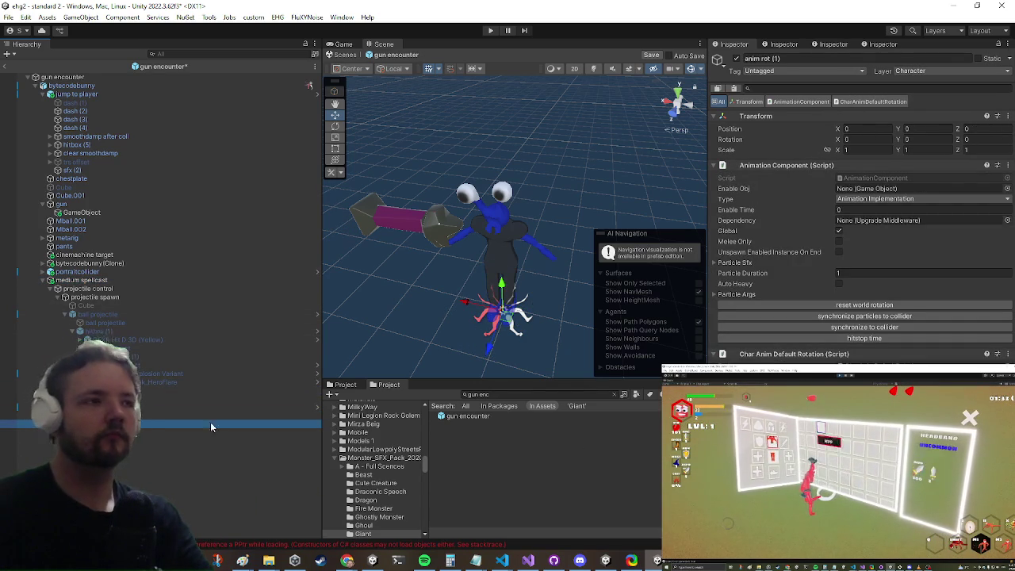
Remove the Char Anim Default Rotation component from anim rot (1)
right_click(760, 354)
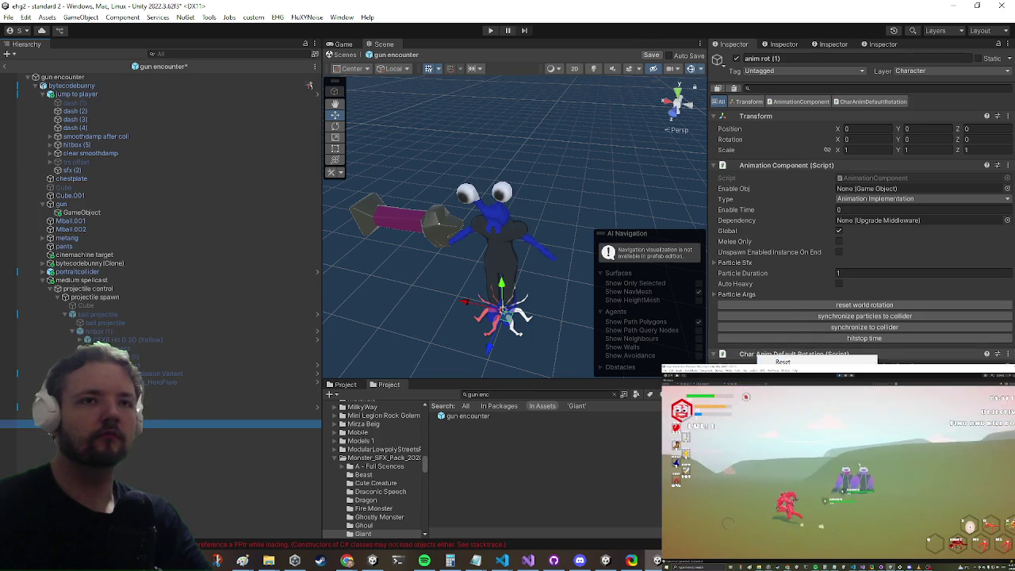
click(793, 379)
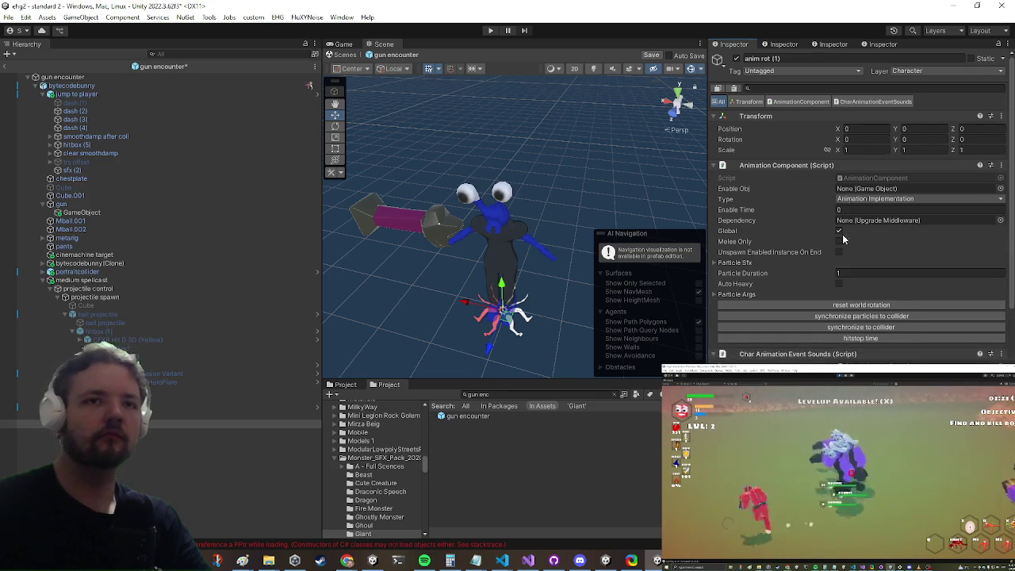
scroll(830, 170, down, 5)
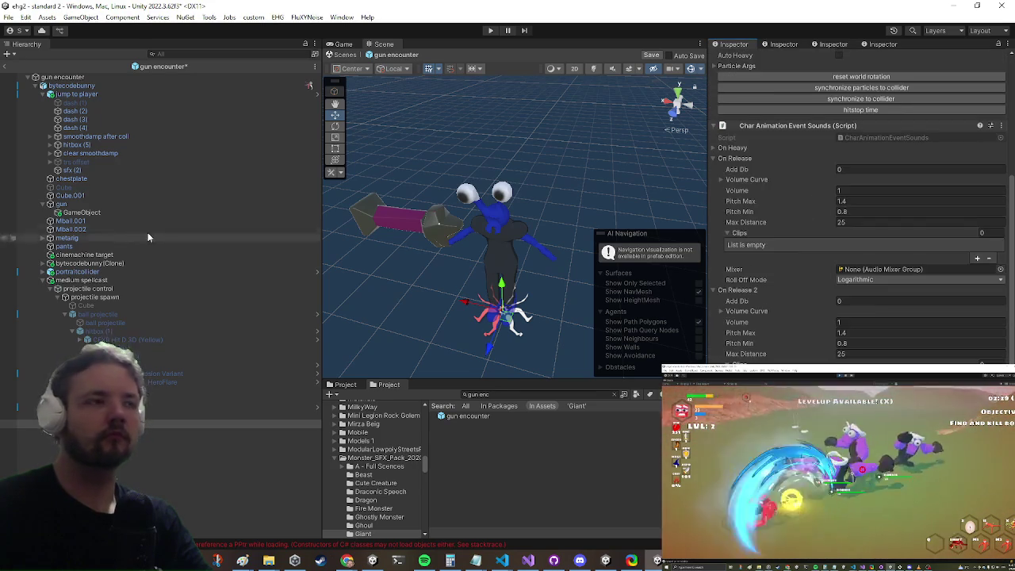
Remove the laser riser clip from ball projectile's On Fire clips
click(159, 315)
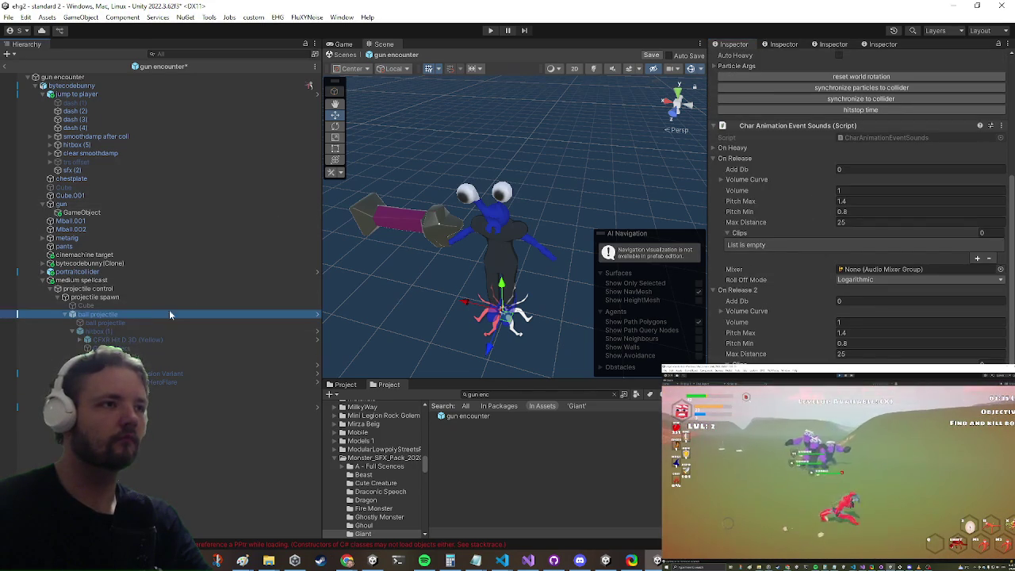
scroll(899, 325, down, 3)
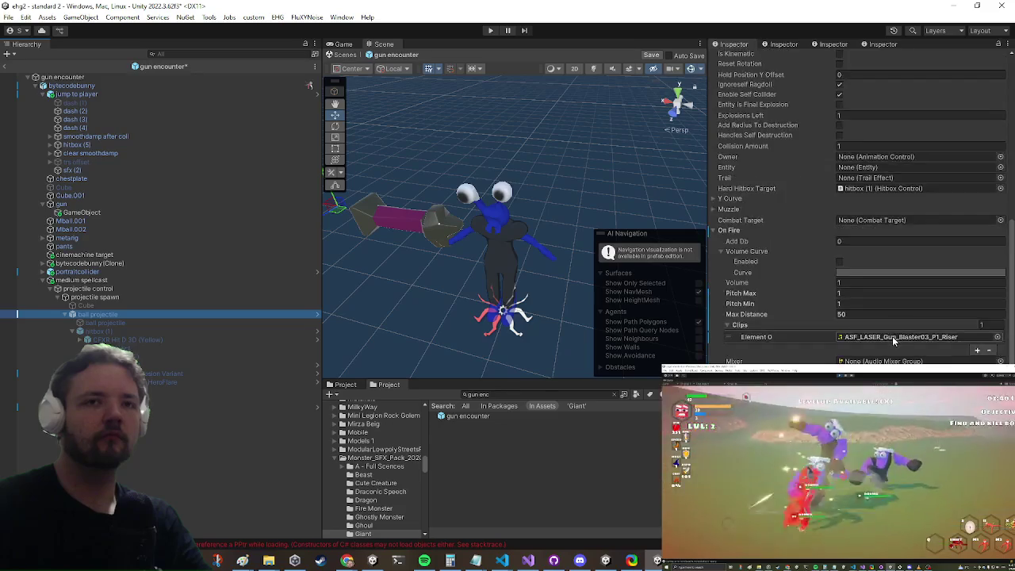
click(983, 341)
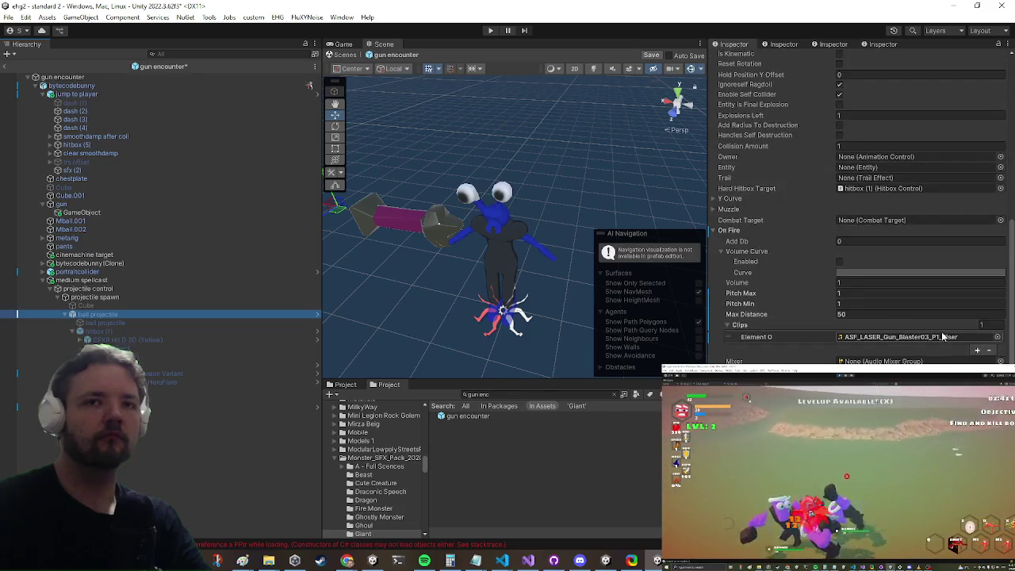
click(989, 350)
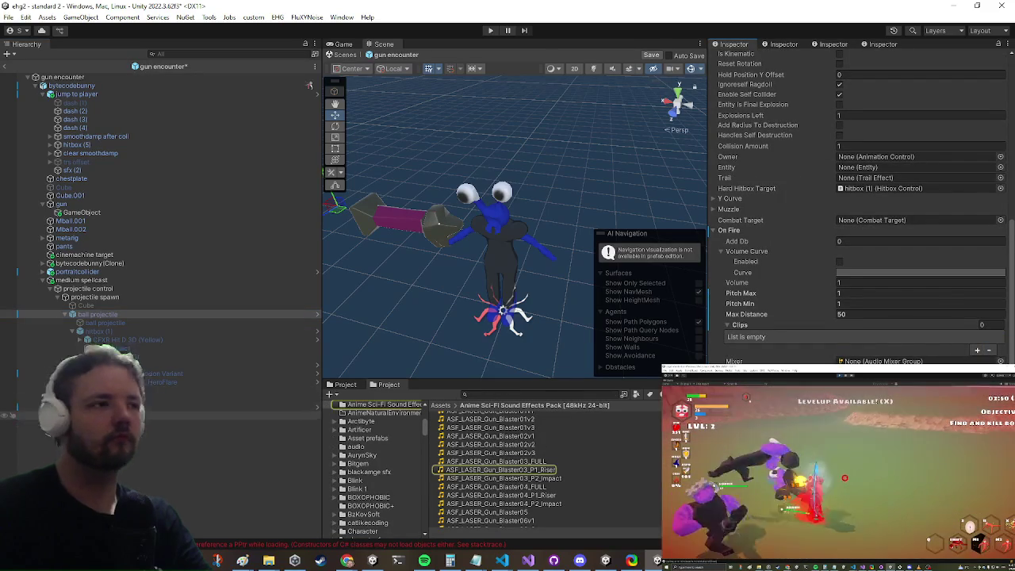
Set the On Start event sound's Max Distance to 50
click(96, 423)
scroll(856, 206, down, 5)
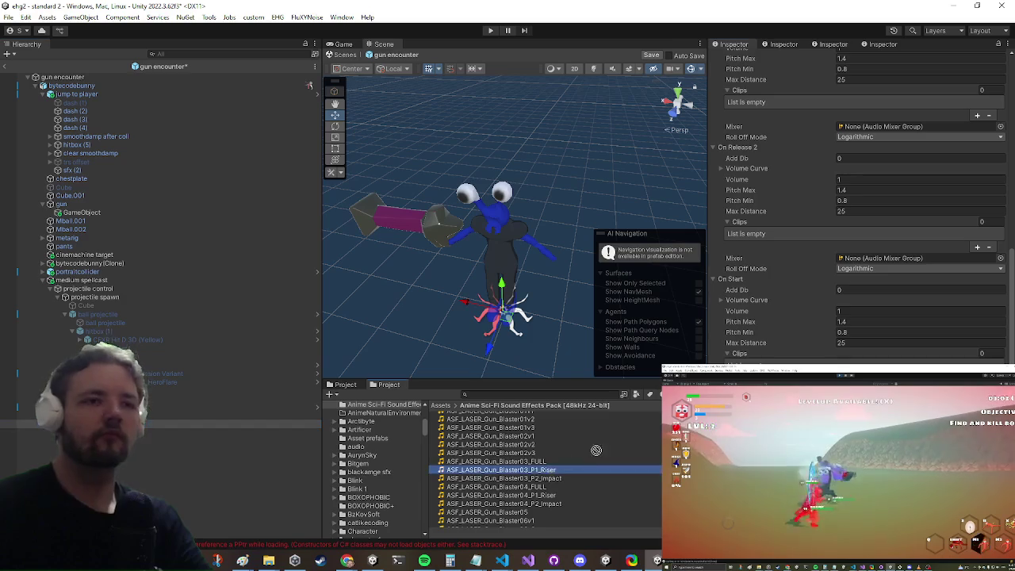
click(853, 343)
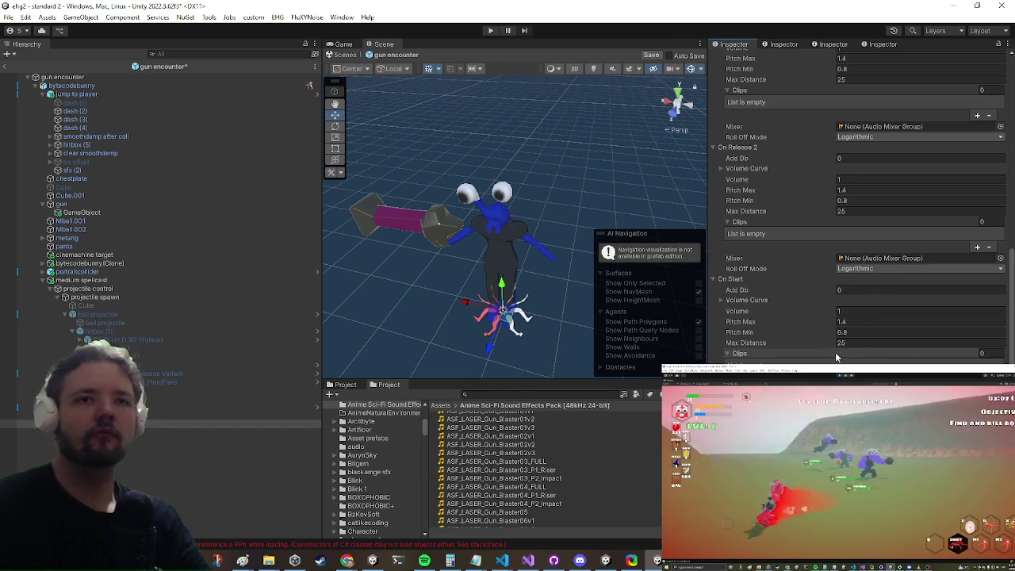
text(50)
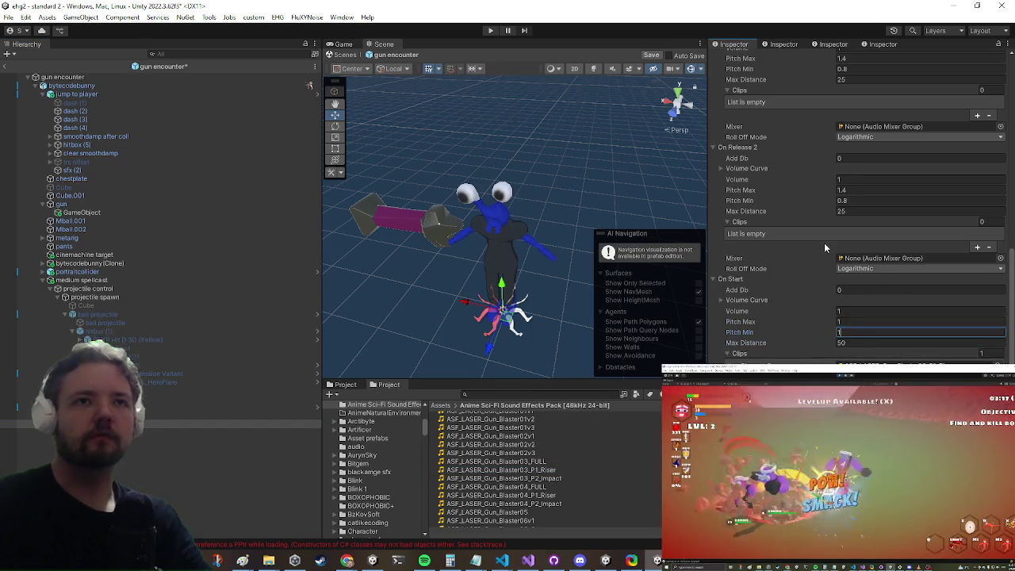
scroll(823, 242, up, 3)
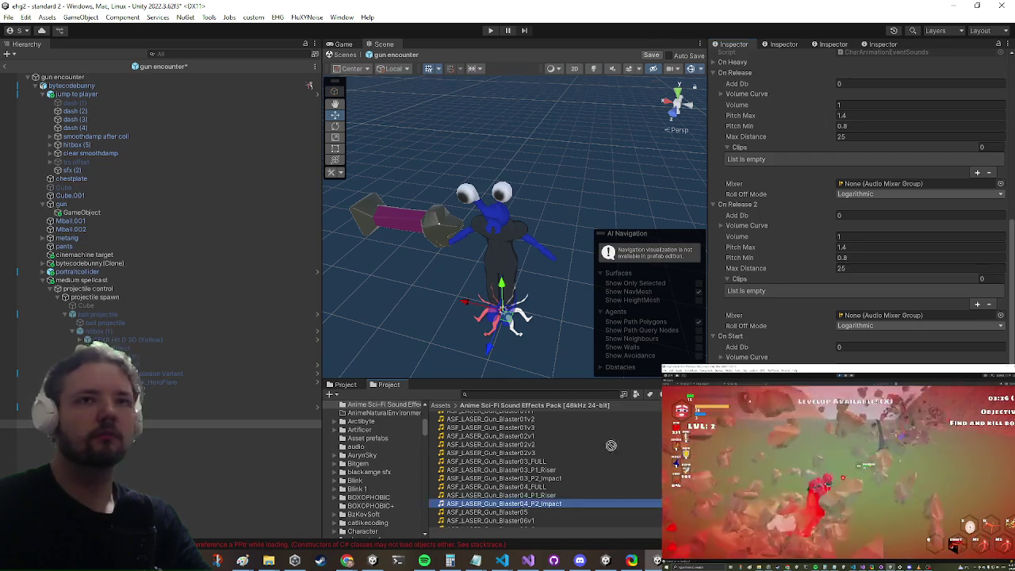
Add ASF_LASER_Gun_Blaster04_P2_Impact to the On Release clips and edit its Max Distance
drag(883, 149, 881, 155)
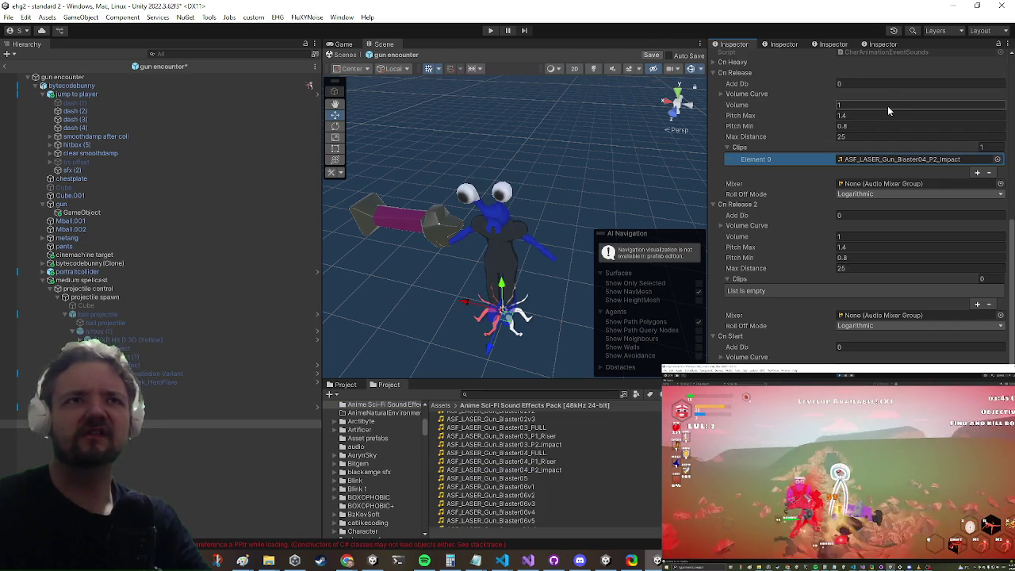
click(862, 137)
text(50)
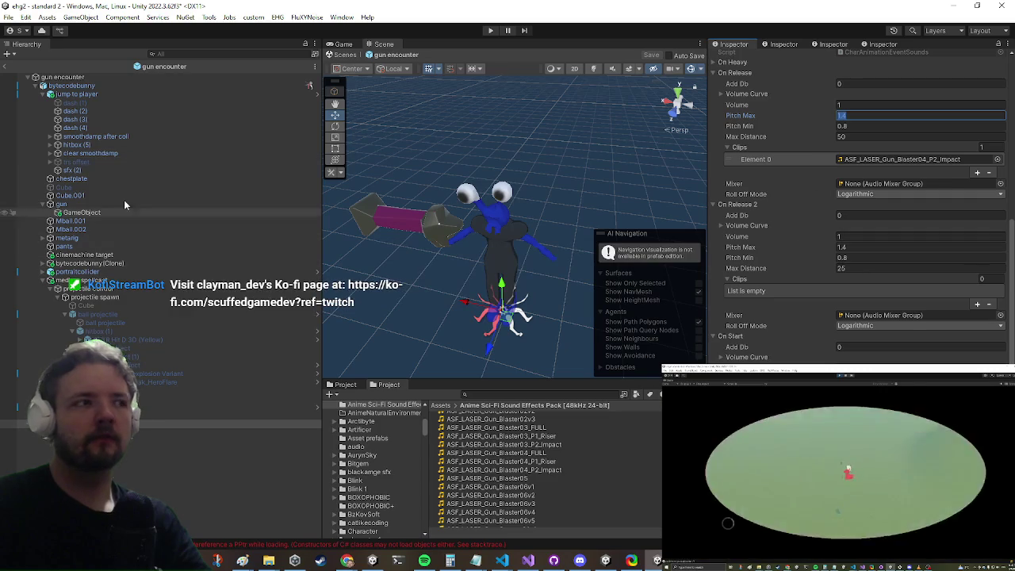
click(7, 70)
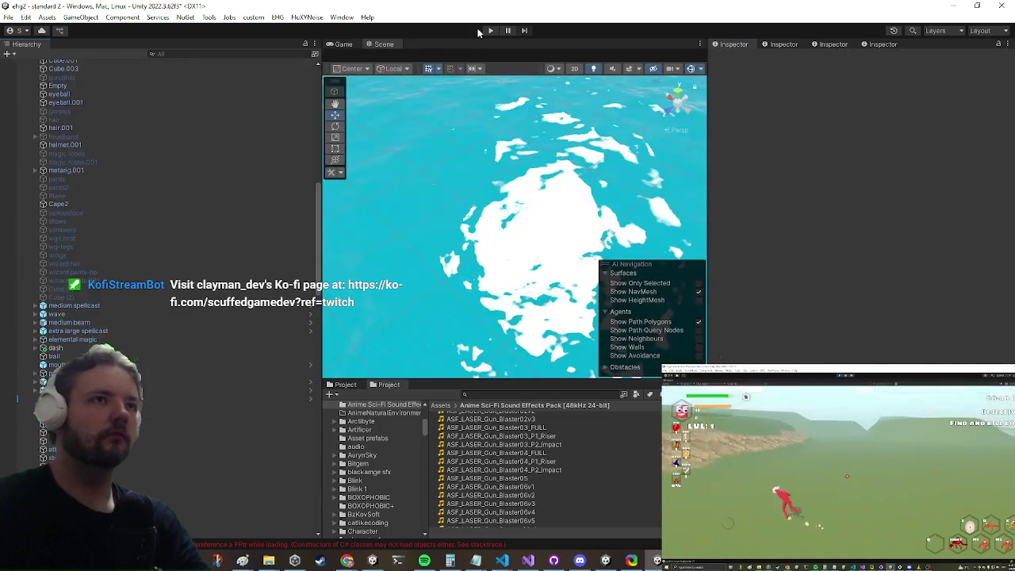
click(489, 30)
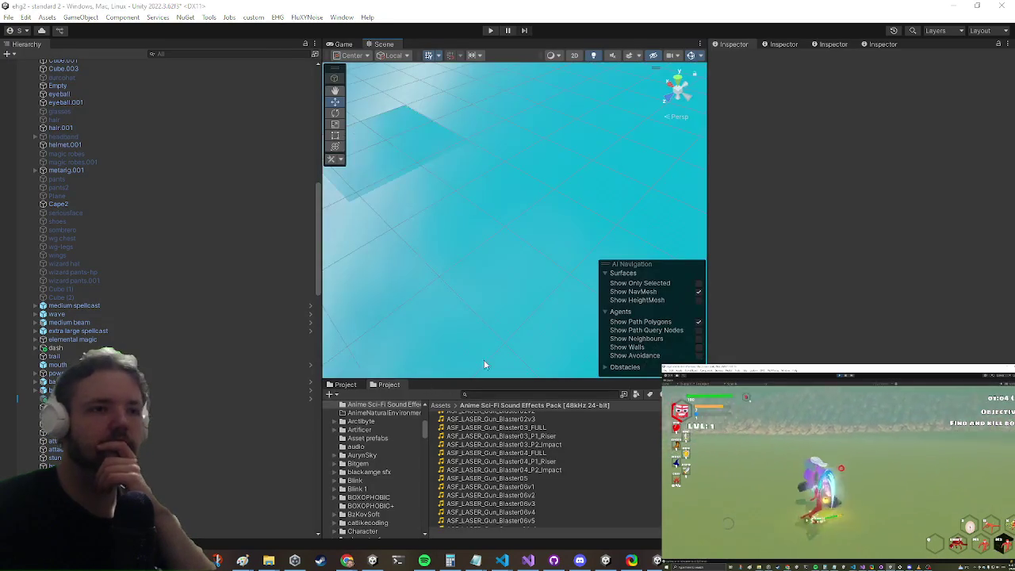
Search 'gun enc', open the gun encounter prefab and review ball projectile's sounds
click(526, 394)
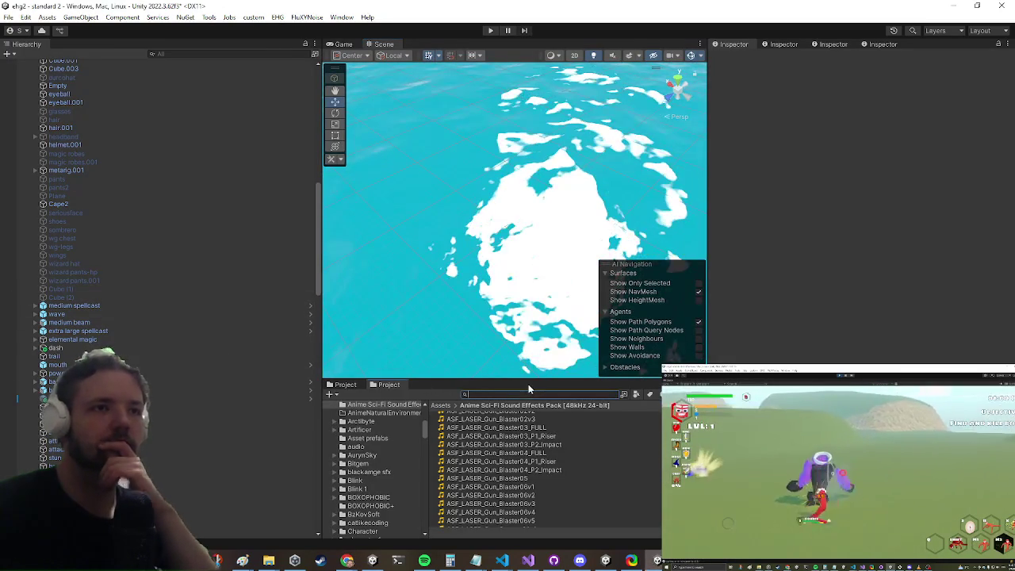
text(gun en)
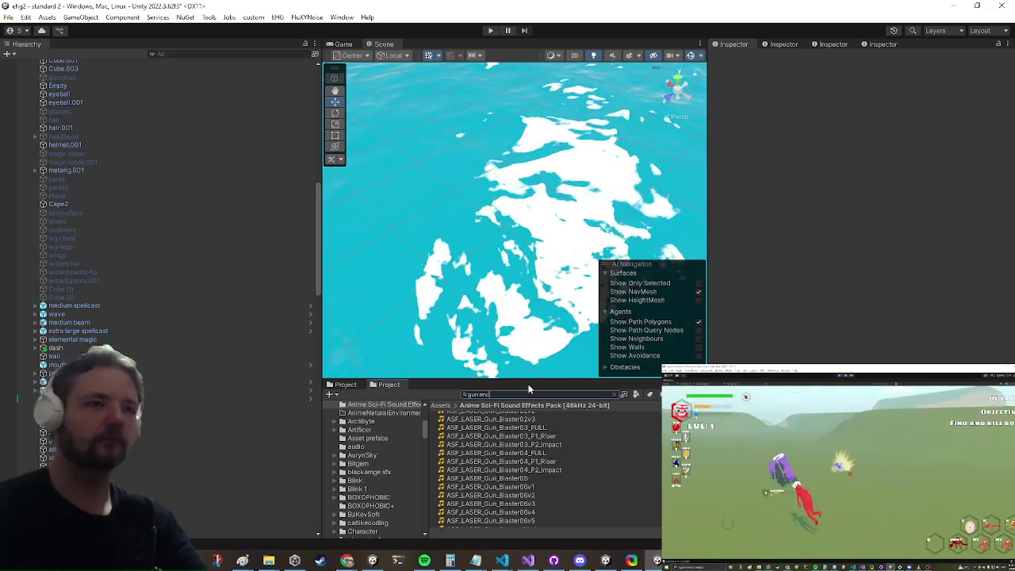
text(c)
click(457, 418)
double_click(457, 417)
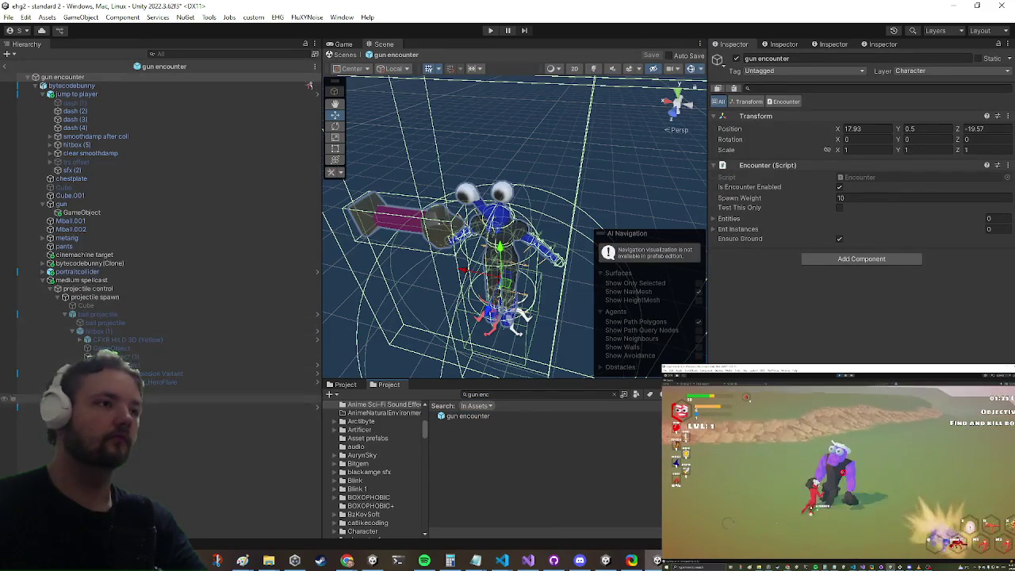
click(94, 316)
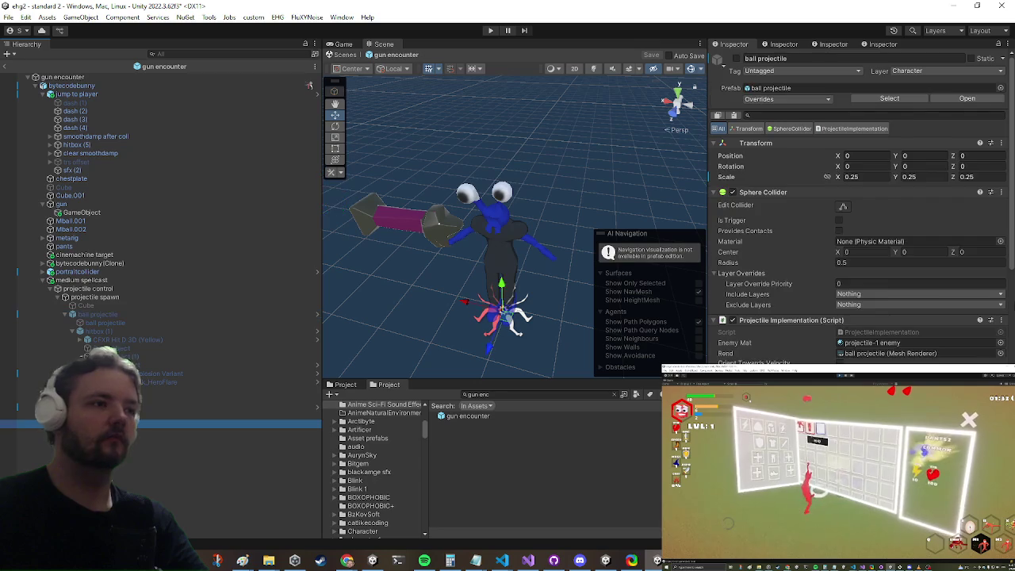
scroll(941, 260, down, 10)
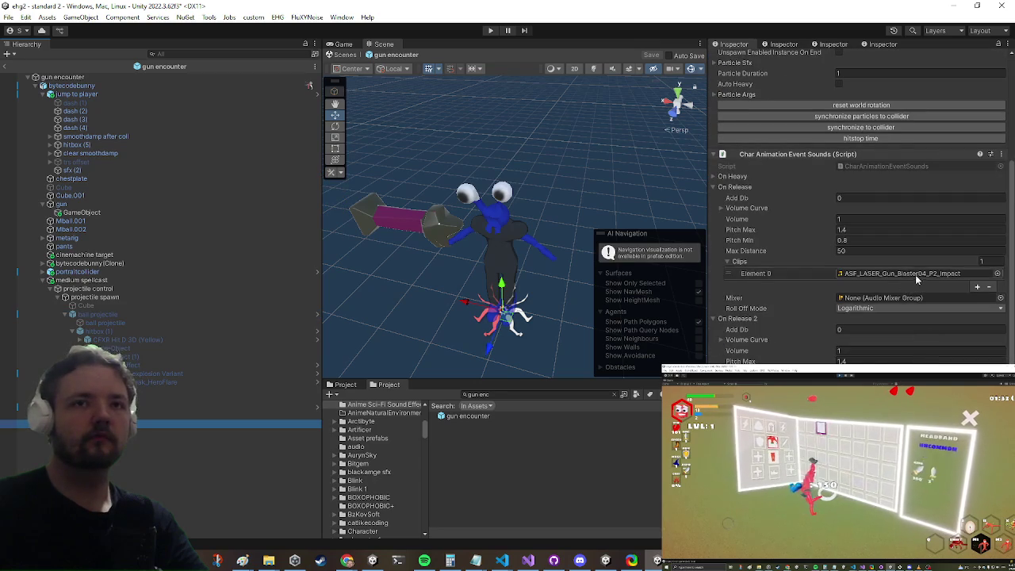
scroll(904, 283, down, 5)
Duplicate the ASF_LASER_Gun_Blaster03_P1_Riser clip and show the copy in Explorer
click(911, 363)
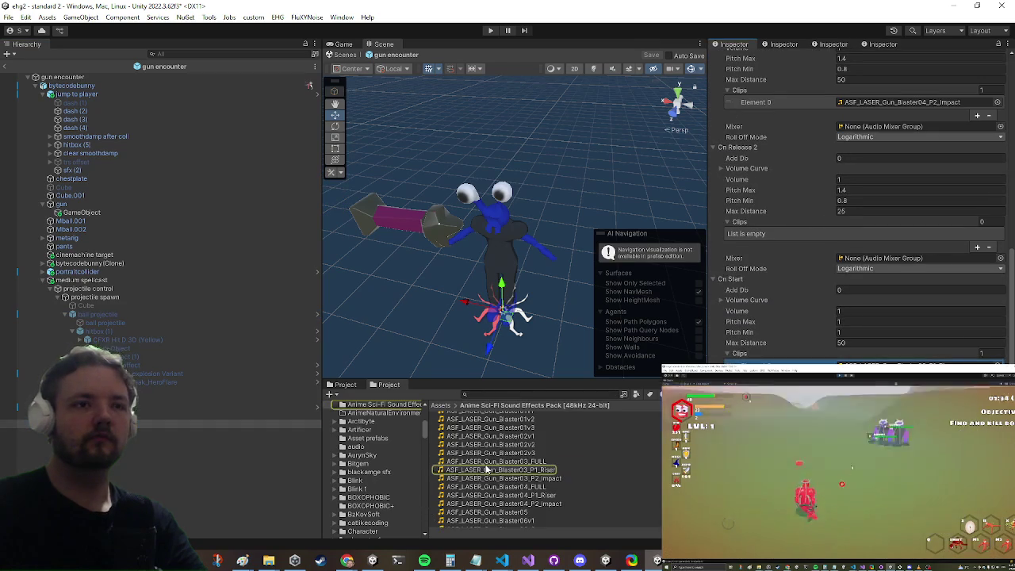
click(487, 469)
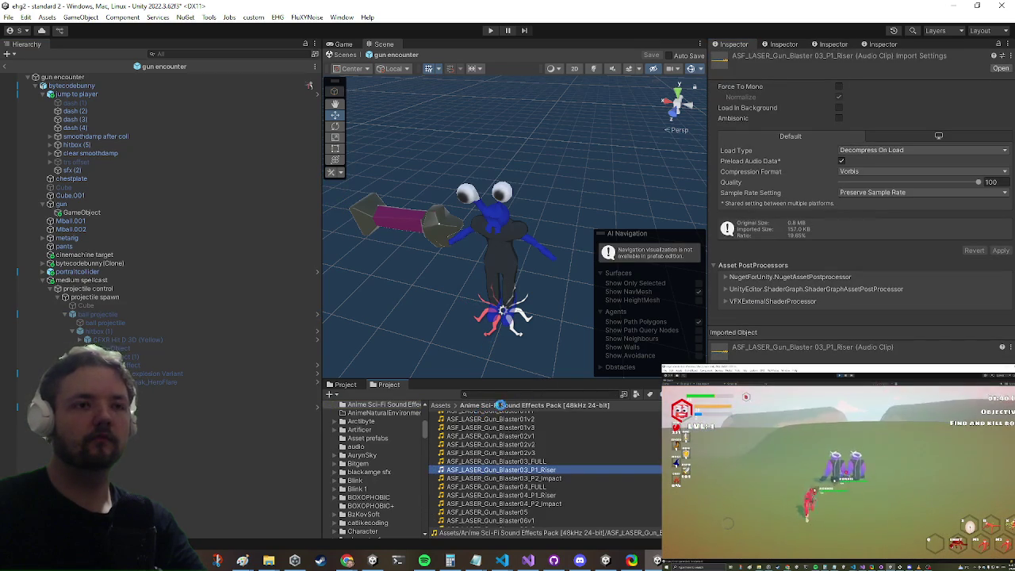
key(ctrl+d)
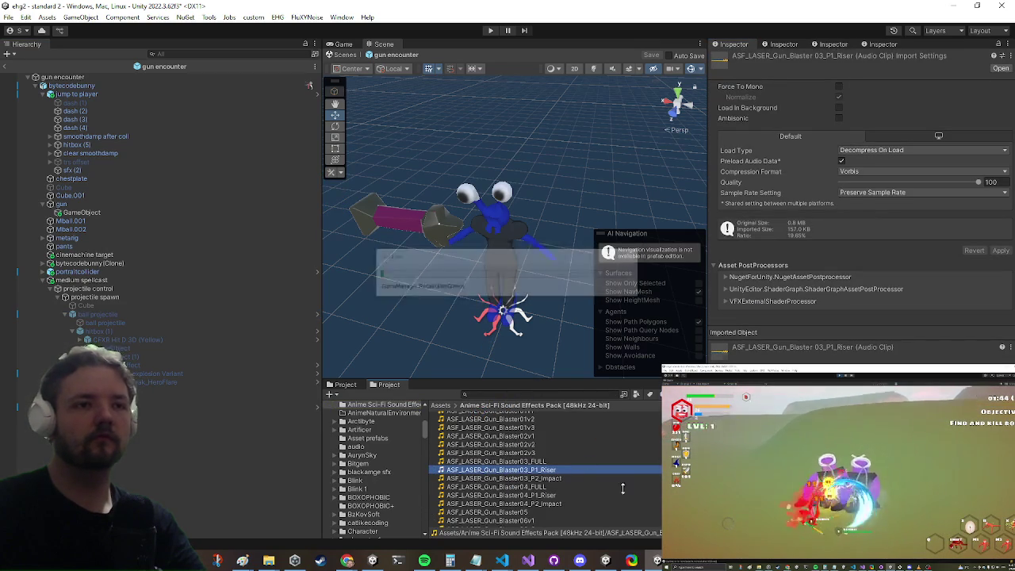
right_click(501, 471)
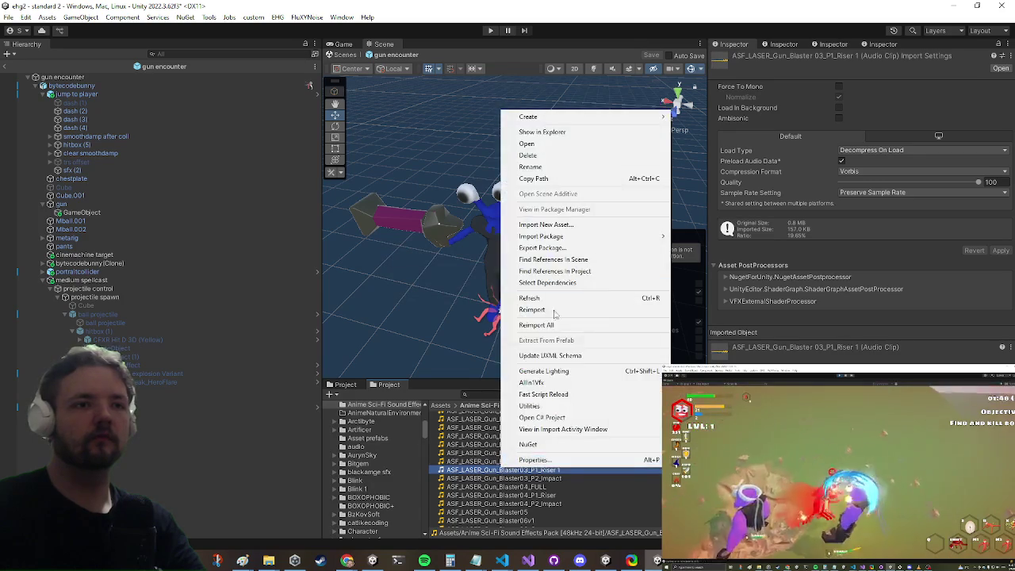
click(524, 129)
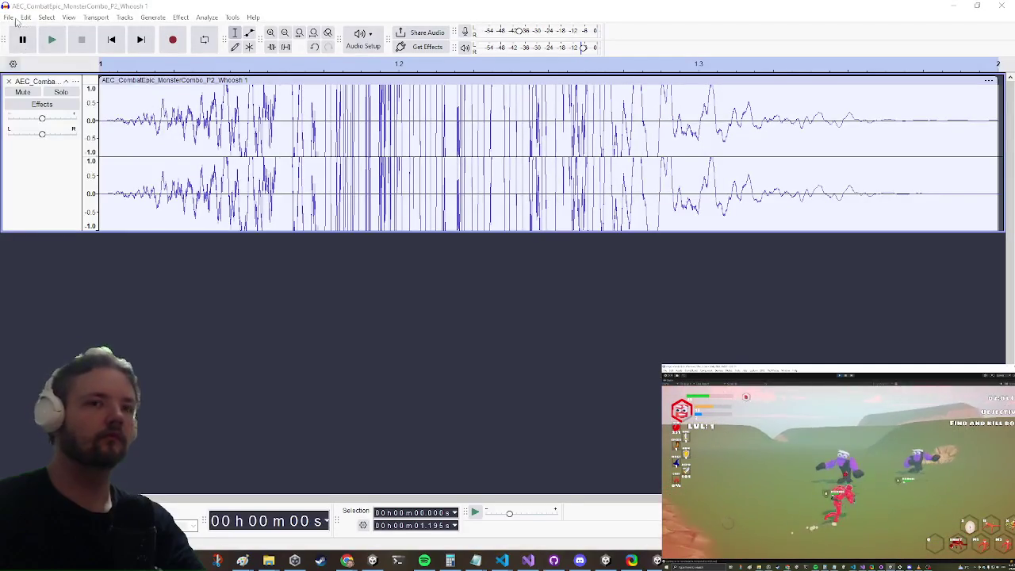
Try Amplify on the riser copy and dismiss the no-audio-selected warning
click(9, 17)
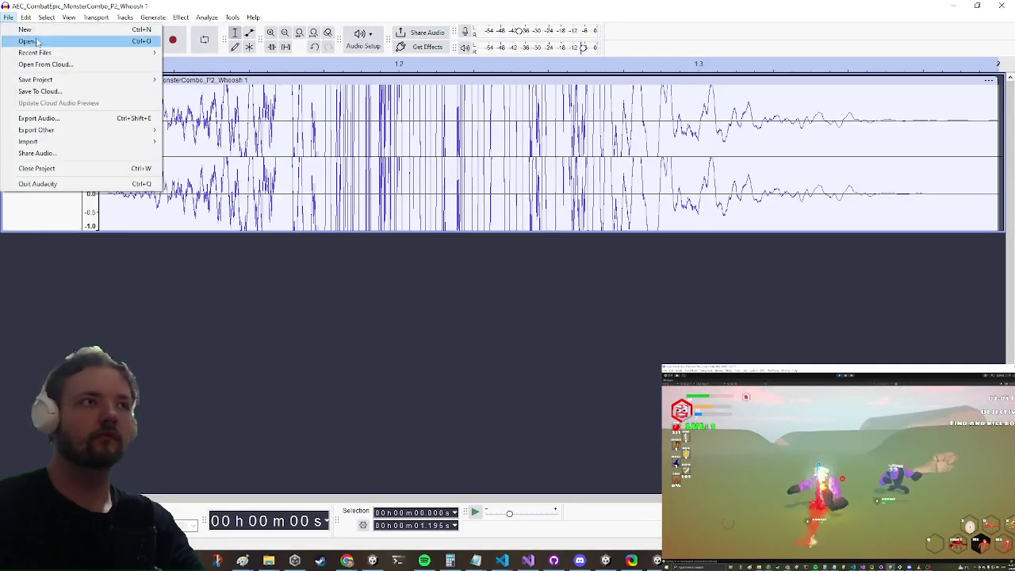
key(Escape)
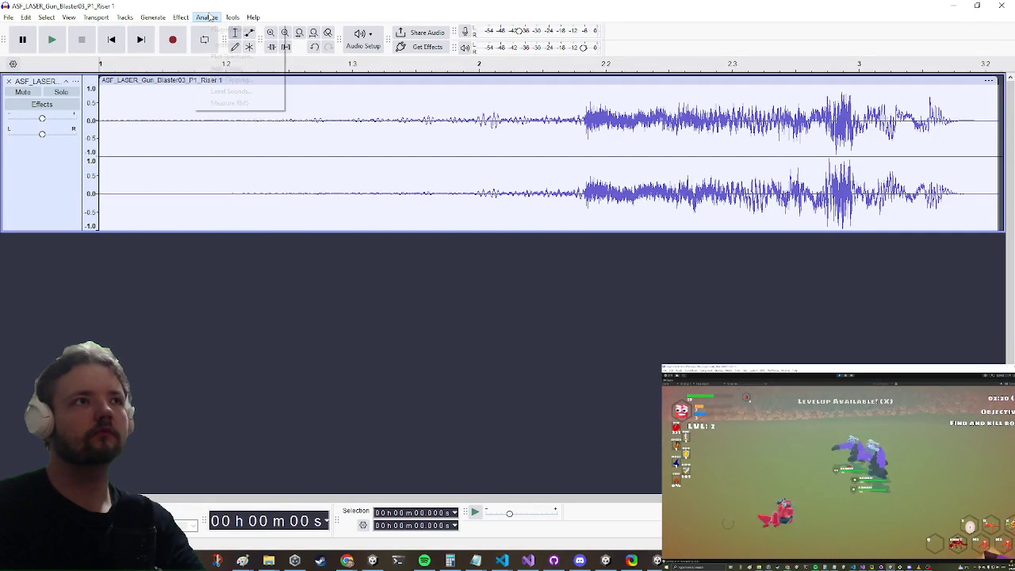
mouse_move(182, 18)
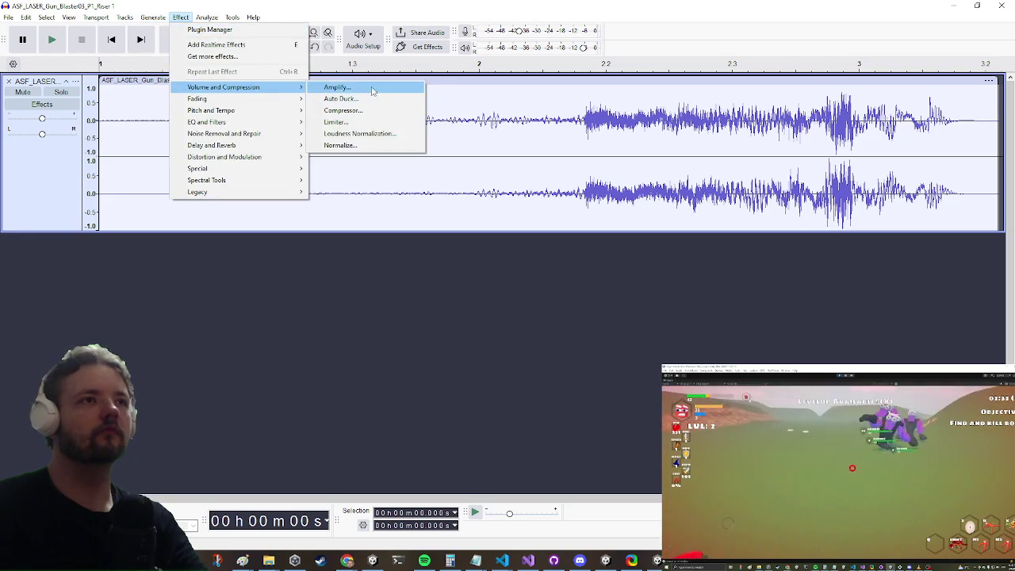
click(372, 91)
click(607, 299)
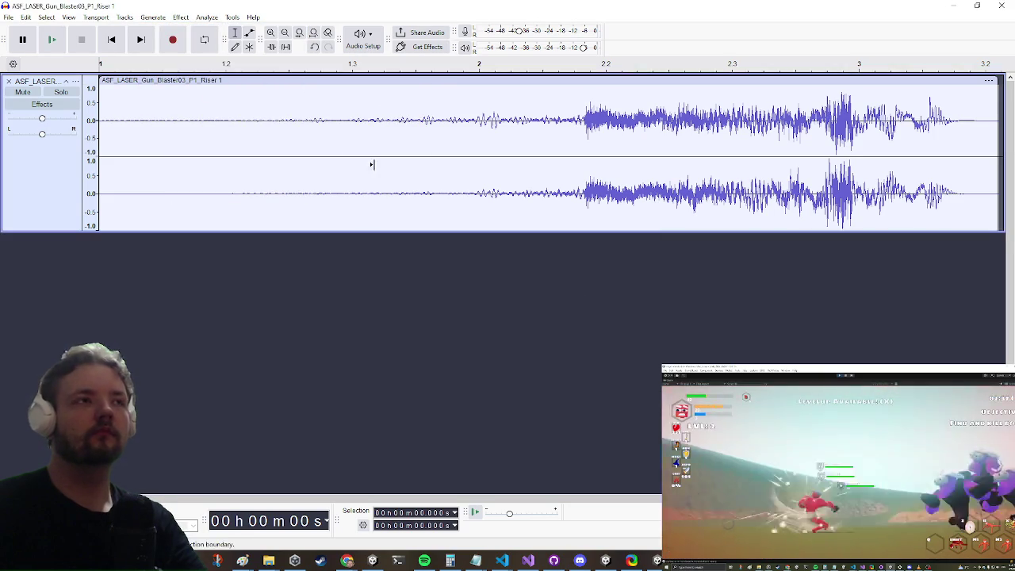
Select the whole clip and amplify it by 20.1 dB
key(ctrl+a)
click(180, 17)
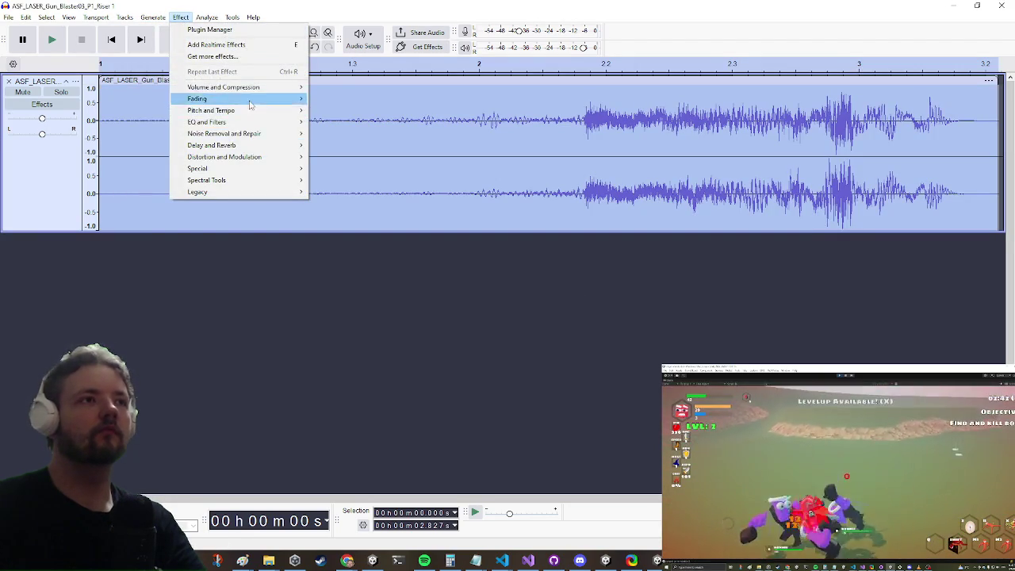
mouse_move(260, 88)
click(381, 87)
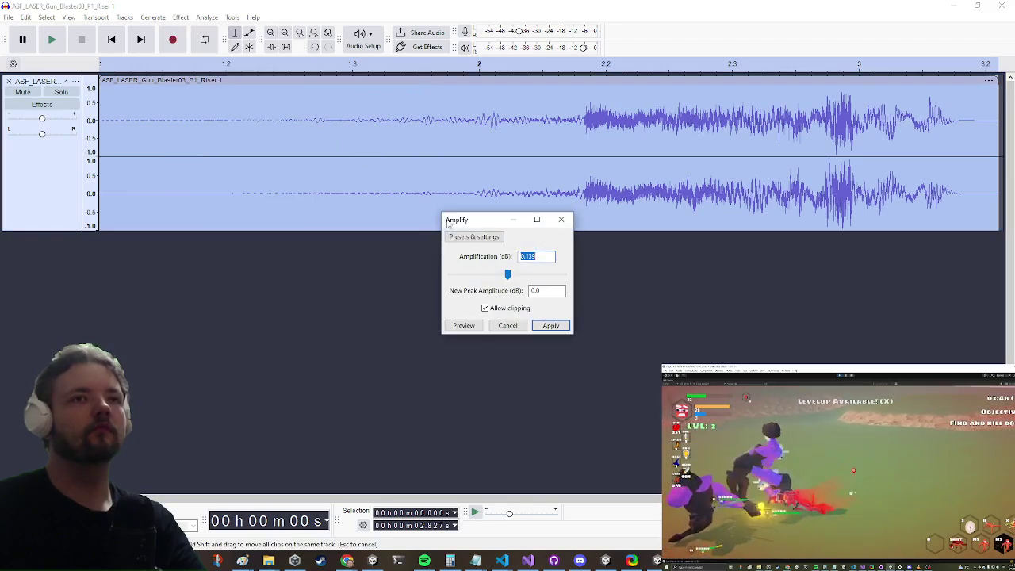
click(519, 276)
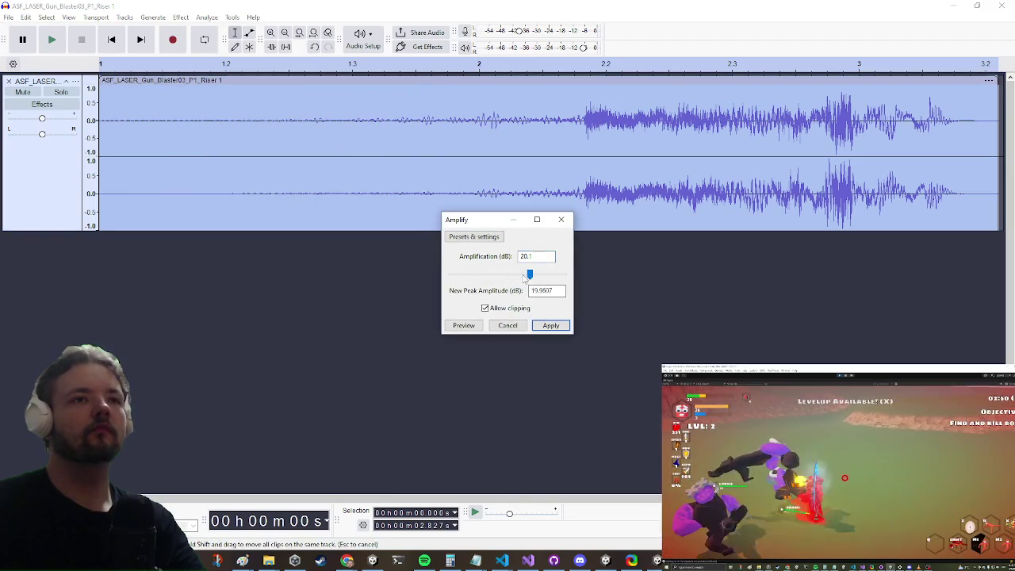
click(553, 324)
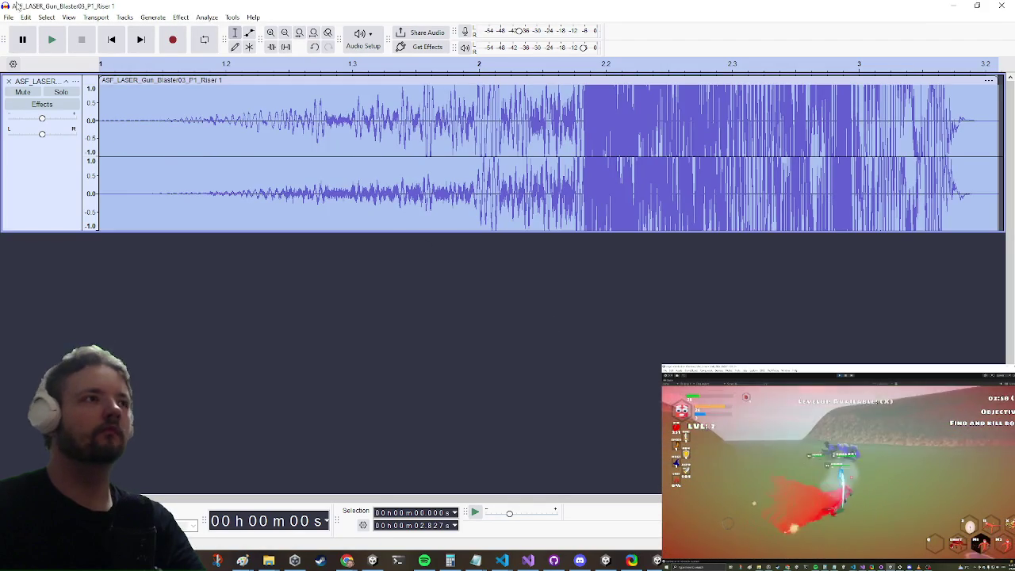
Export the amplified clip to this computer as ASF_LASER_Gun_Blaster03_P1_Riser 1.wav
key(ctrl+s)
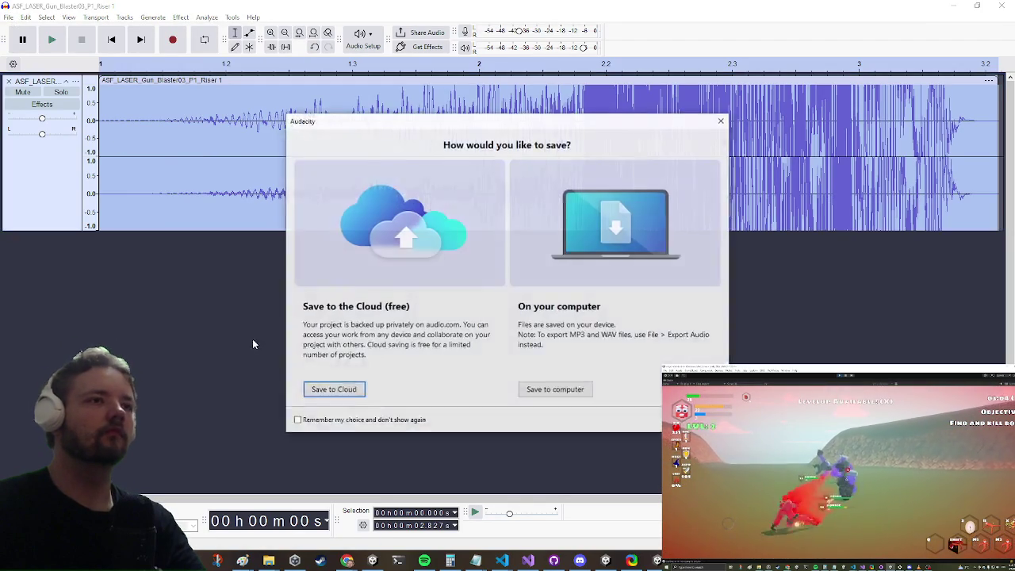
click(719, 123)
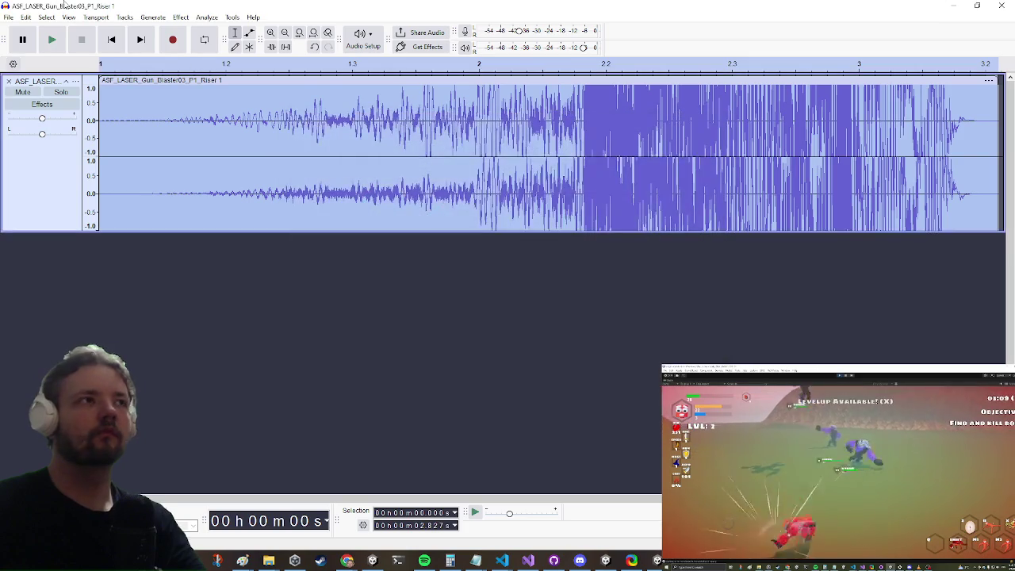
click(10, 17)
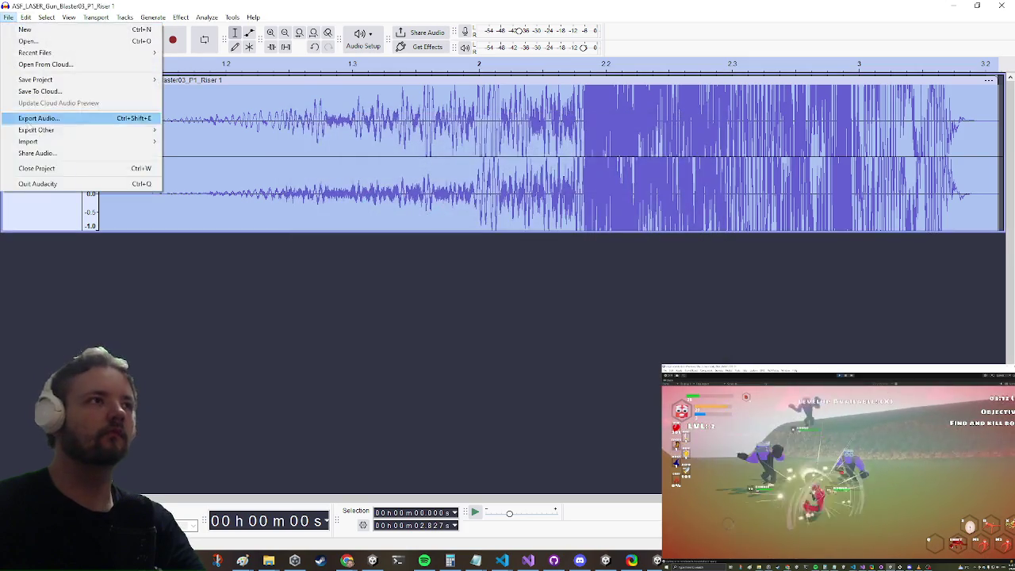
click(85, 118)
click(537, 385)
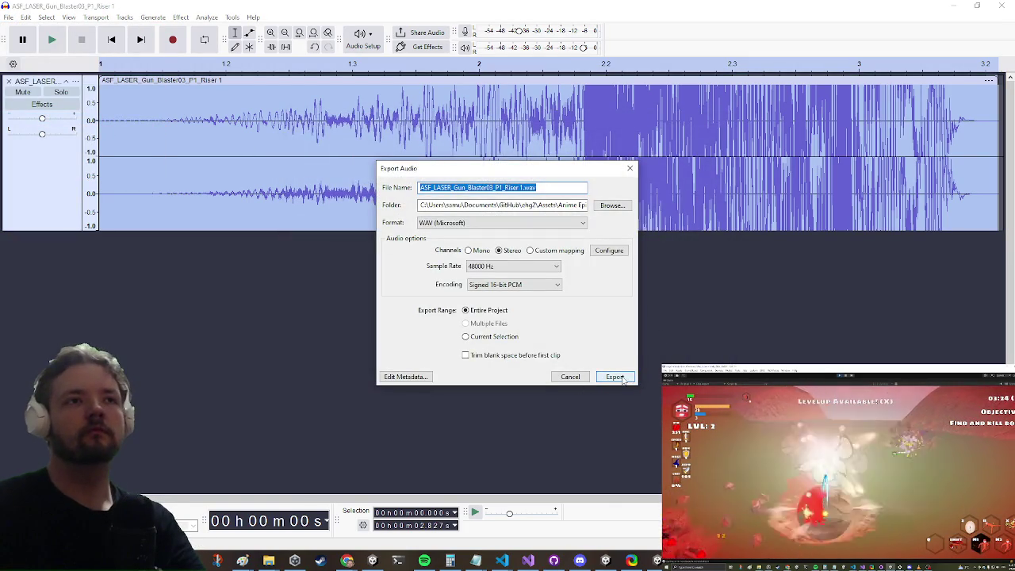
click(615, 377)
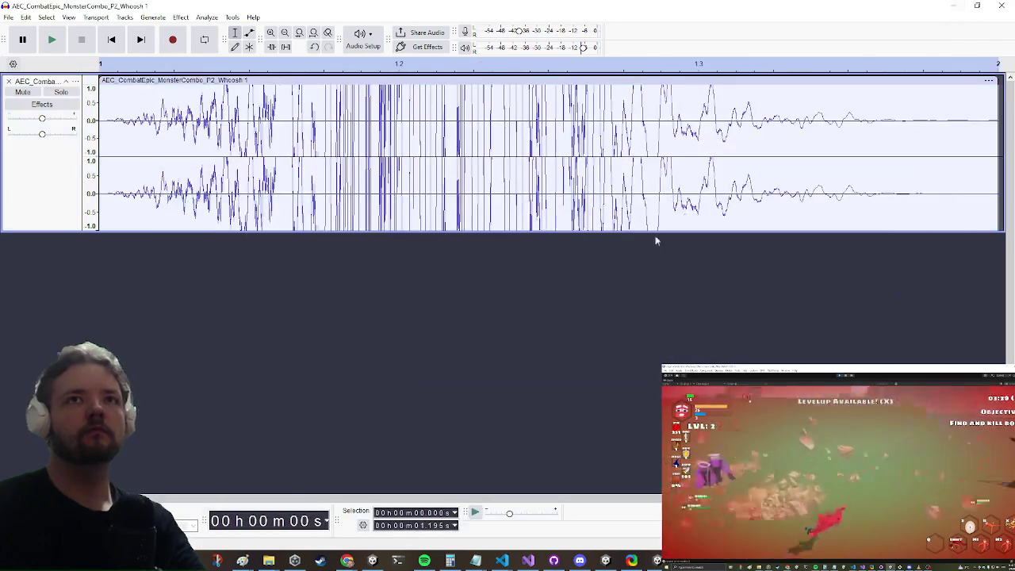
Back in Unity, select anim rot (1) and inspect its currently assigned original impact clip
click(953, 5)
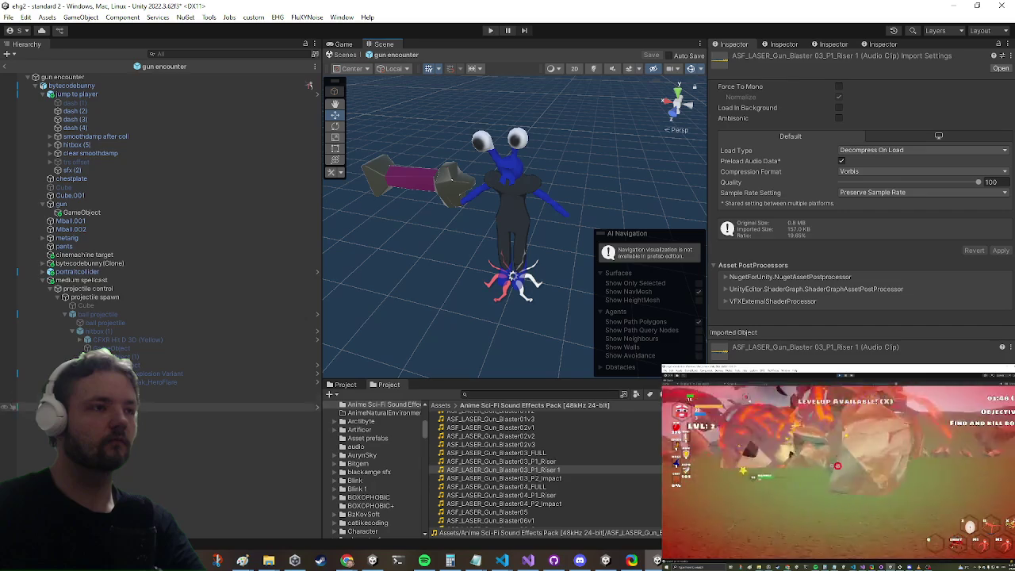
click(238, 425)
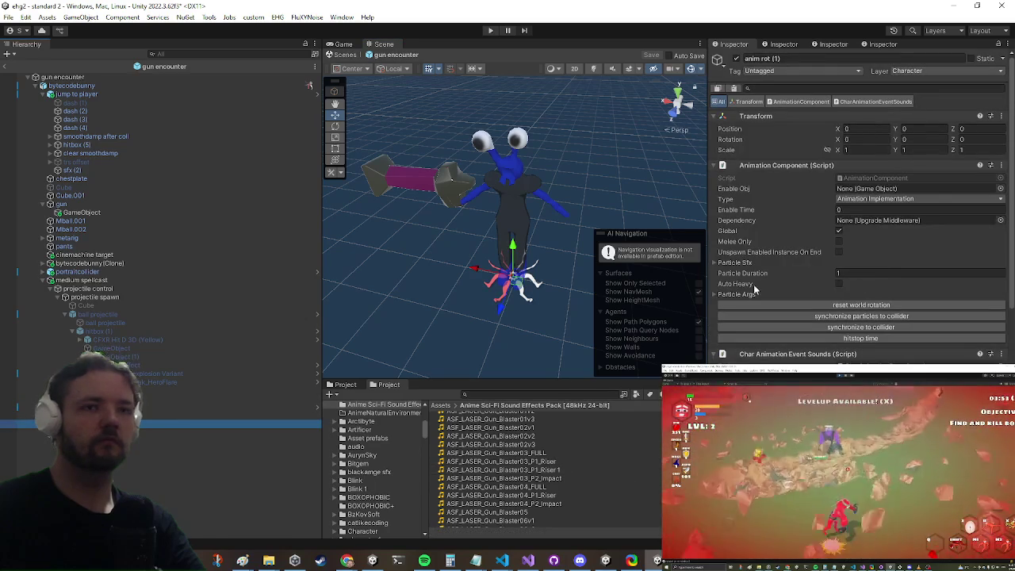
scroll(754, 290, down, 10)
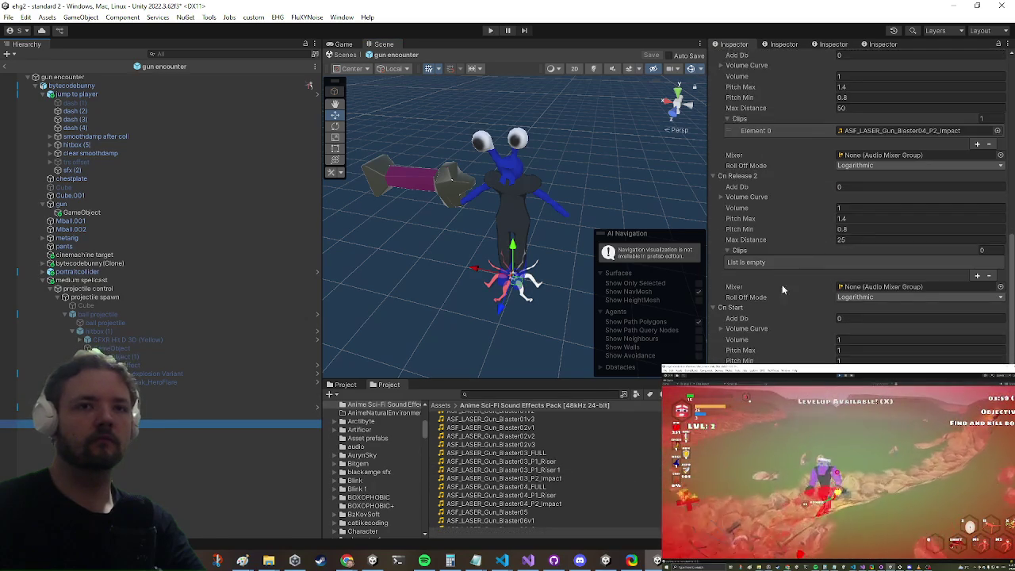
scroll(546, 474, up, 1)
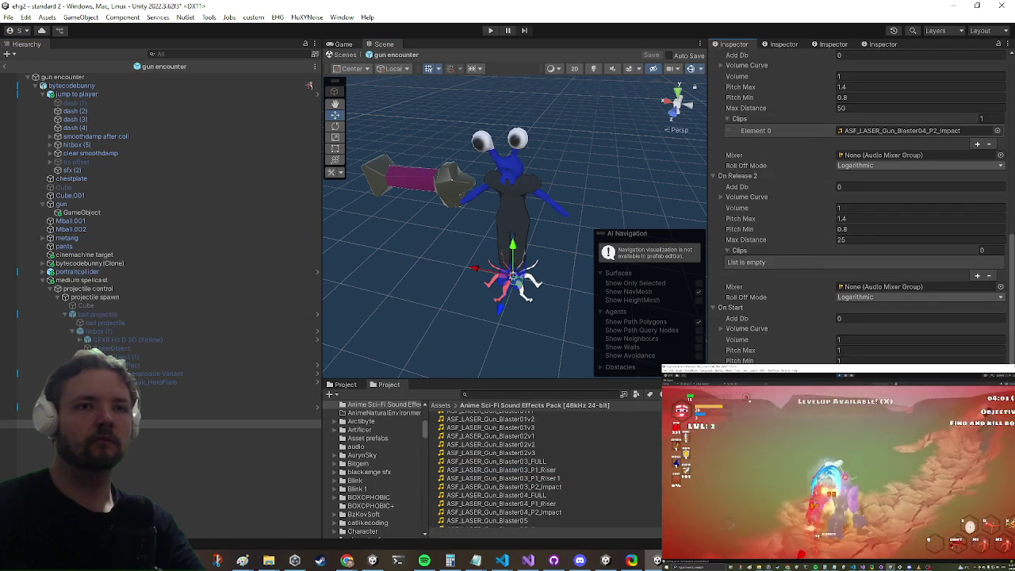
click(908, 135)
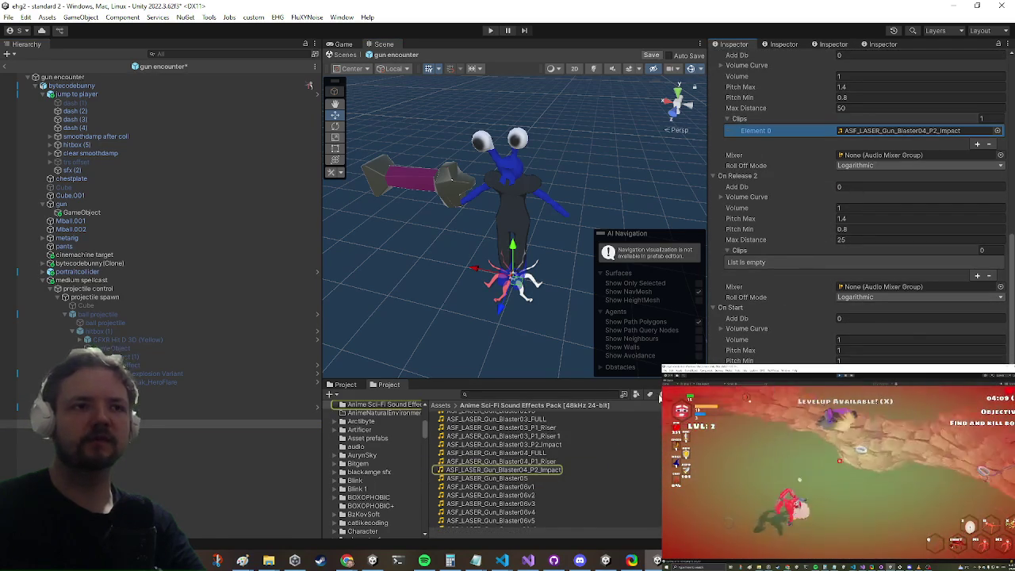
click(541, 472)
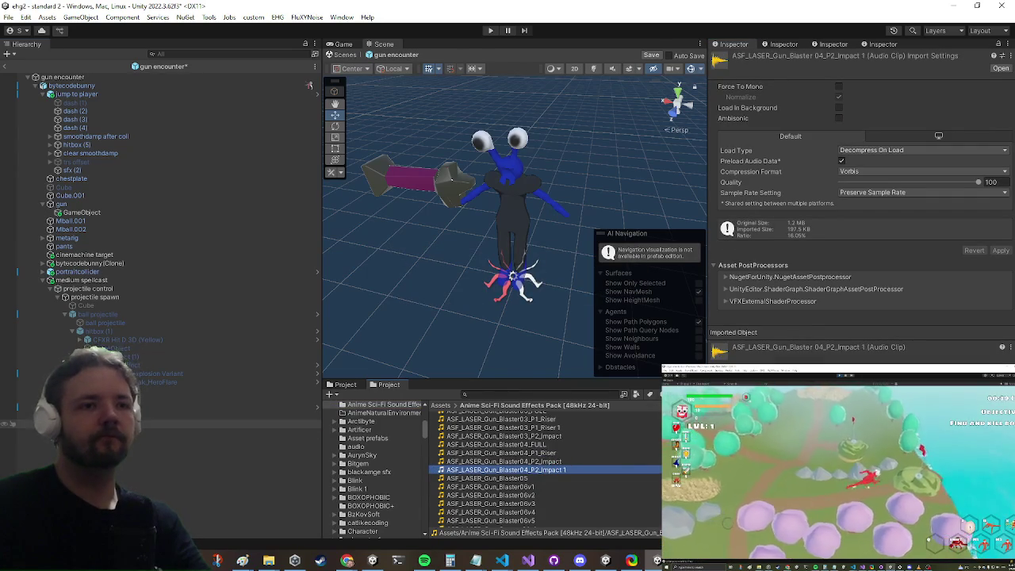
Assign ASF_LASER_Gun_Blaster04_P2_Impact 1 to On Release Element 0 and select that asset
click(198, 424)
scroll(954, 227, down, 5)
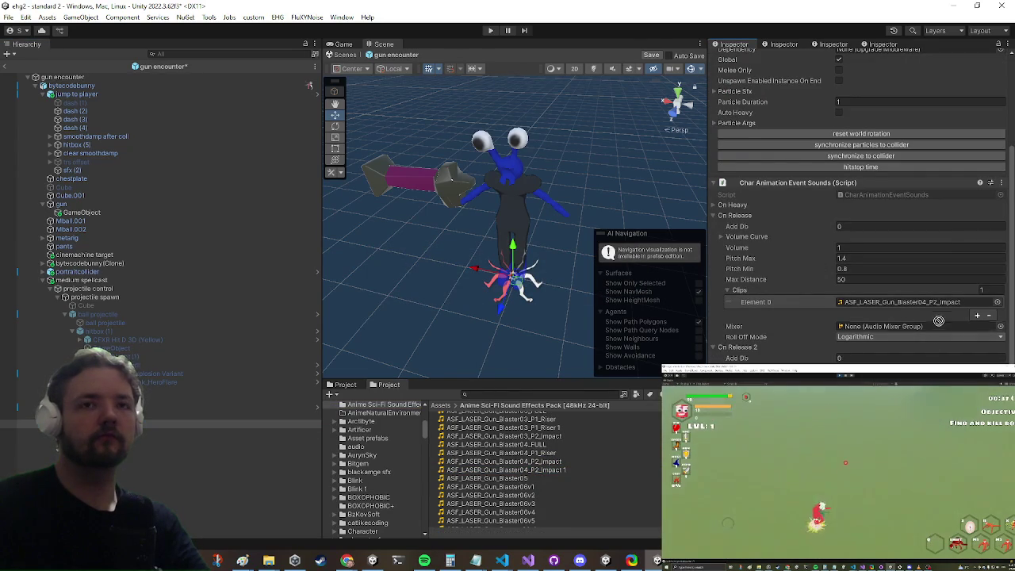
drag(938, 320, 912, 303)
click(911, 302)
click(523, 472)
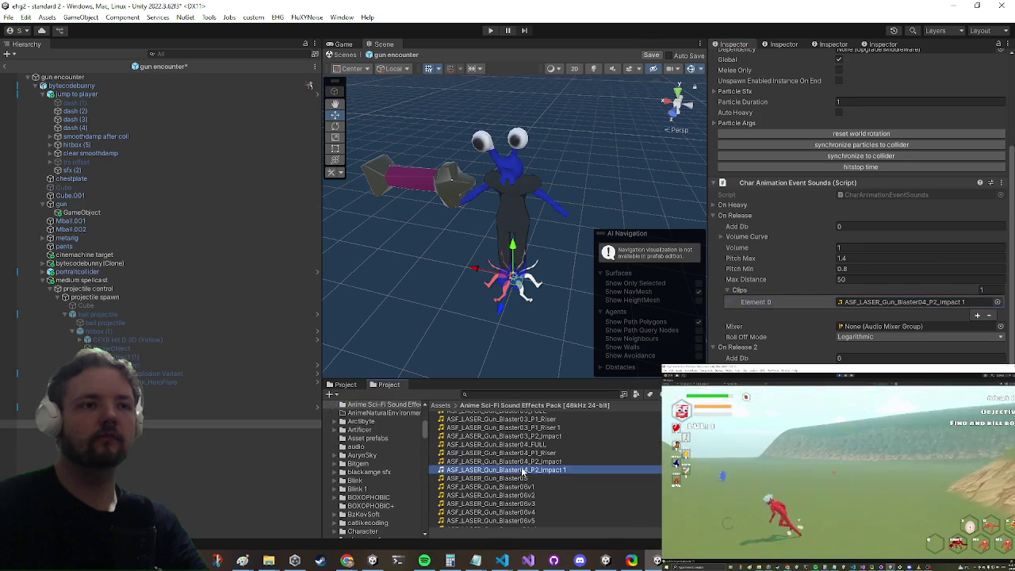
right_click(523, 472)
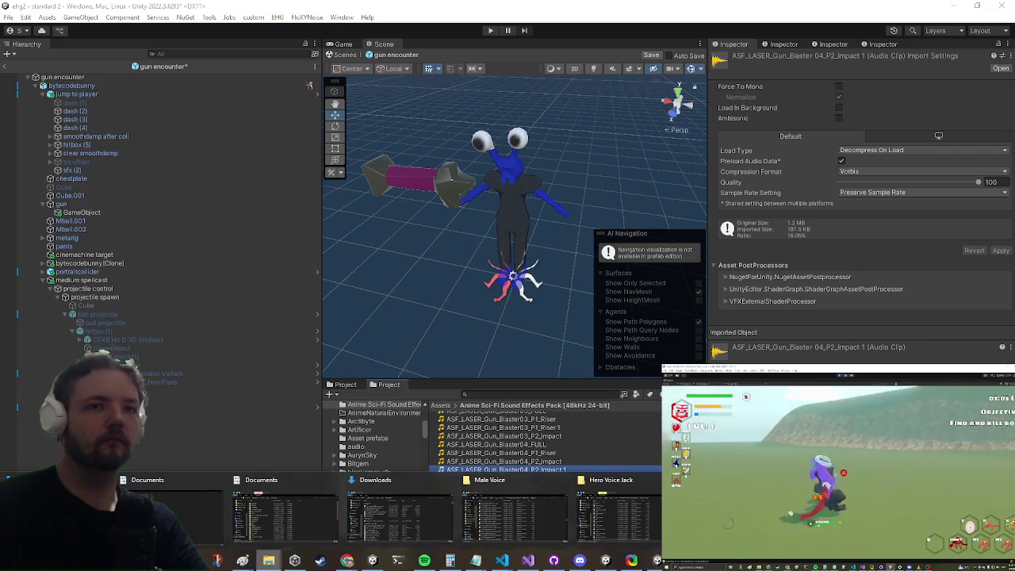
Reveal Impact 1 in File Explorer, drag its WAV into Audacity, and decline the Music Import prompt
right_click(497, 471)
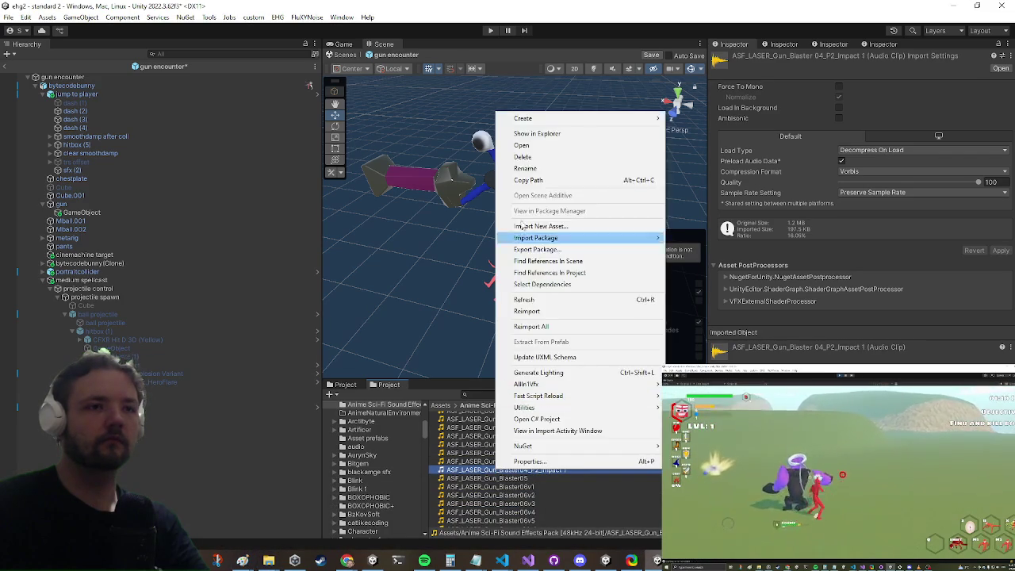
click(557, 135)
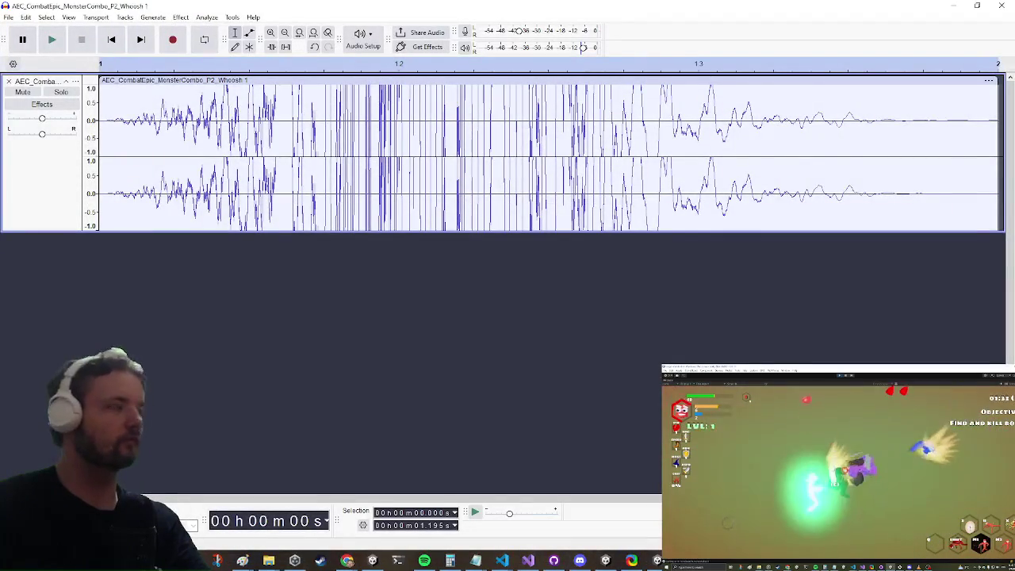
click(11, 17)
click(30, 32)
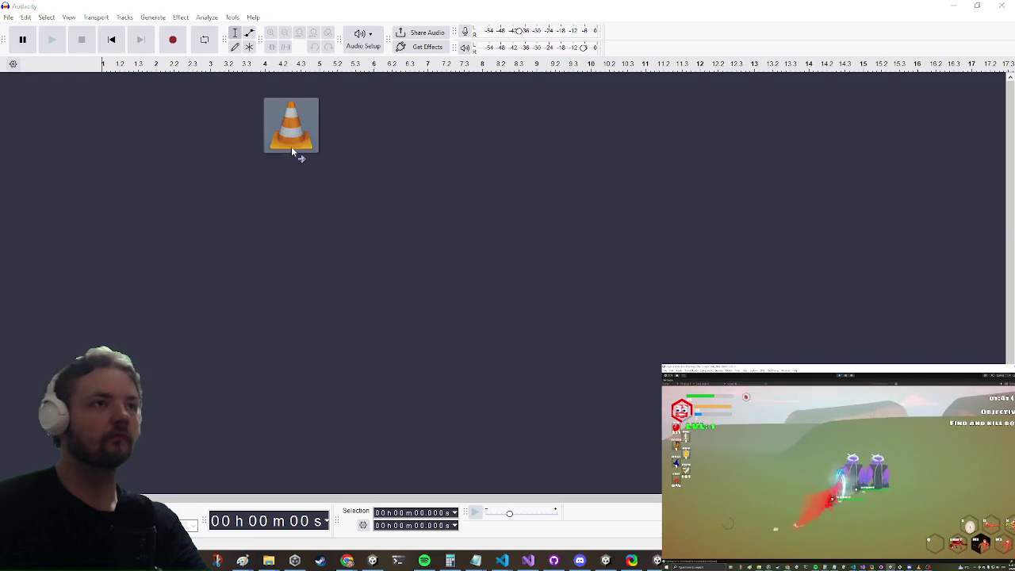
drag(291, 148, 293, 151)
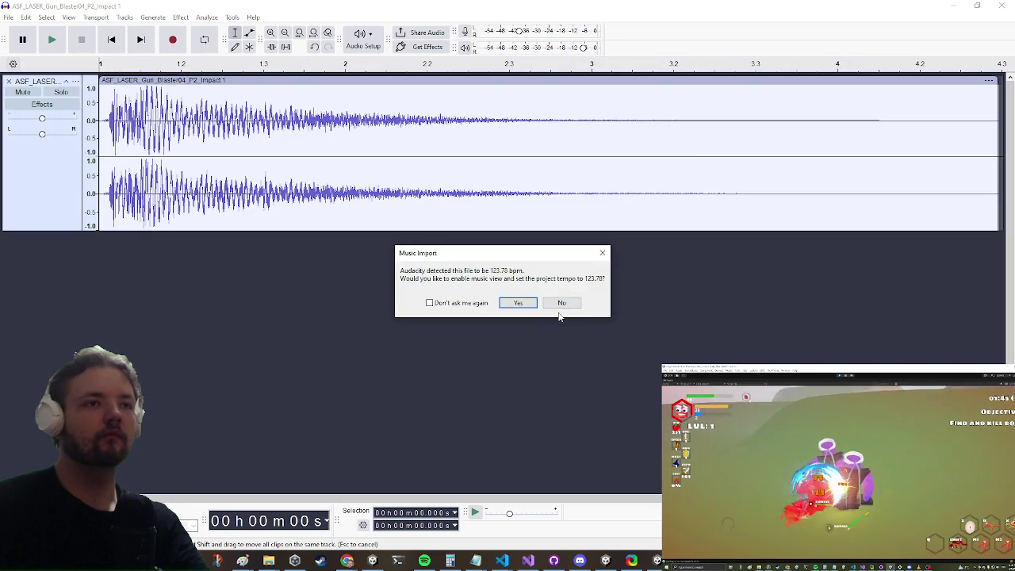
click(524, 308)
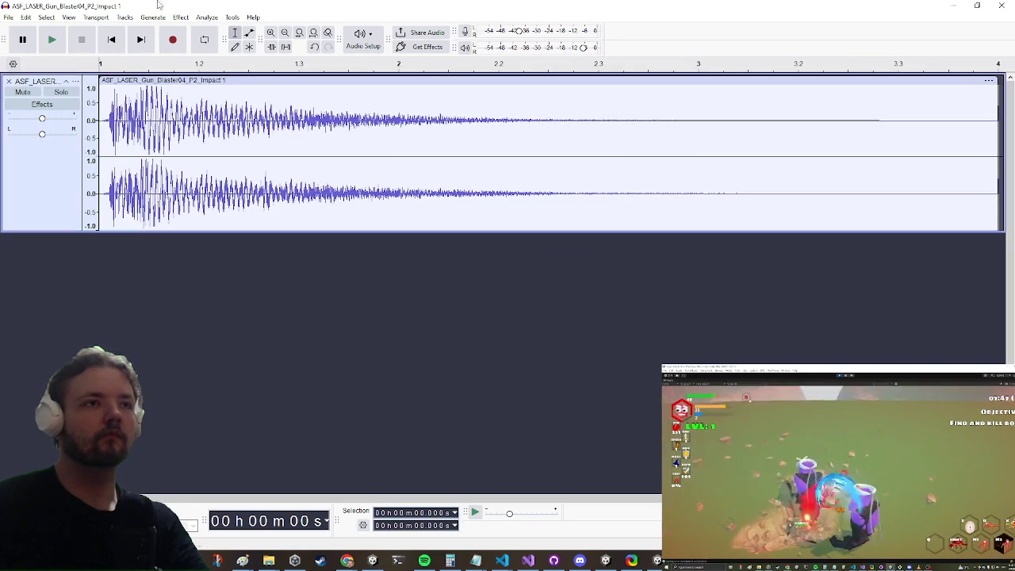
Check Audacity's File menu, review changed files in GitHub Desktop, then return to Audacity's File menu
click(8, 16)
mouse_move(47, 132)
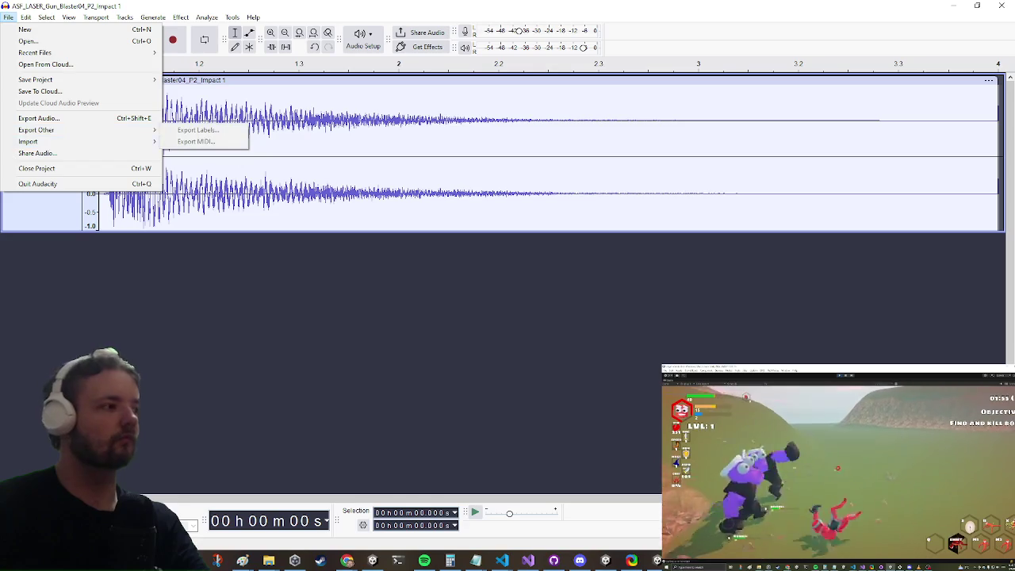
key(Escape)
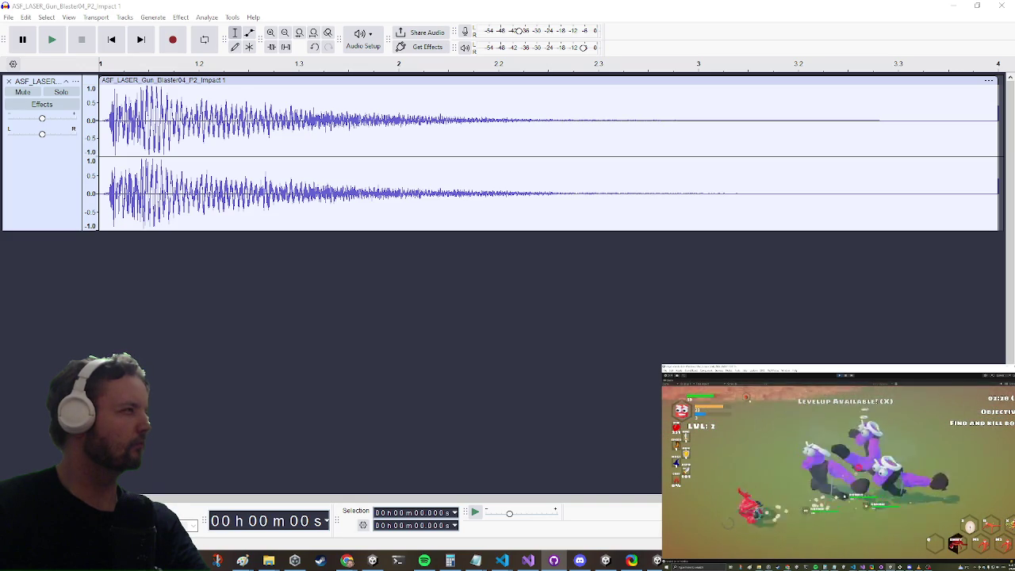
key(alt+Tab)
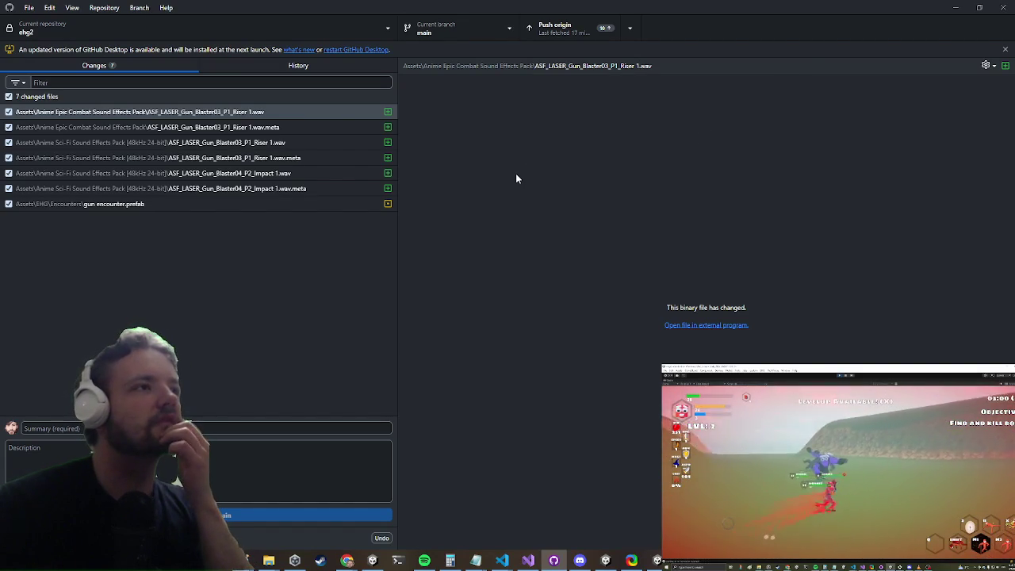
click(959, 6)
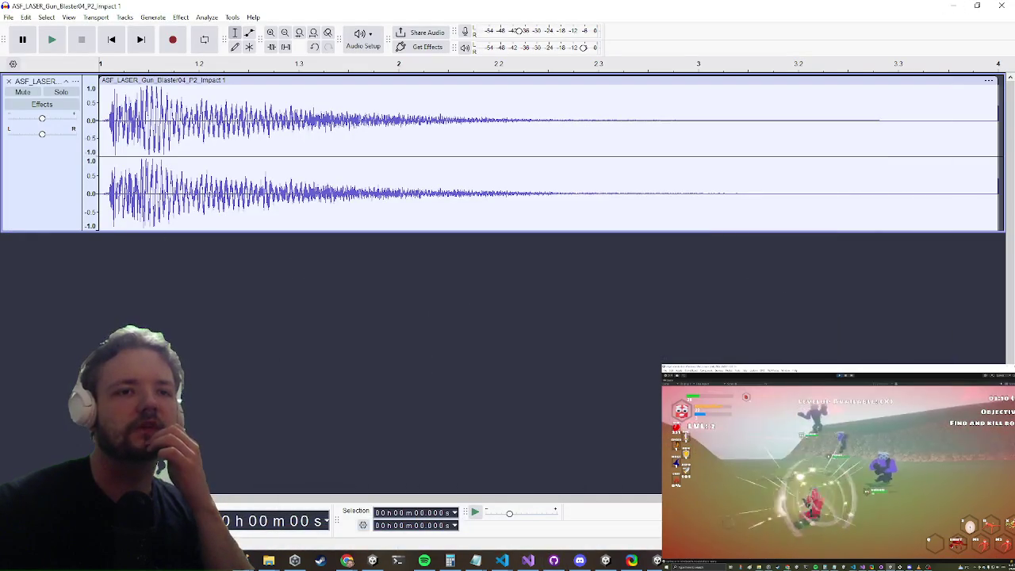
click(8, 17)
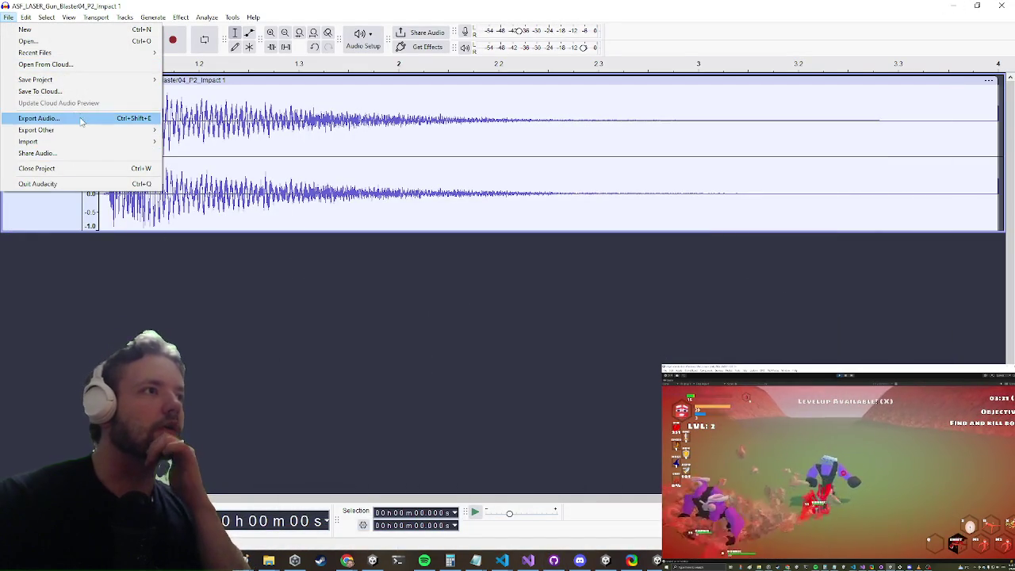
Export Impact 1 as WAV to the computer, verifying the sound pack folder via Unity's Show in Explorer
click(38, 119)
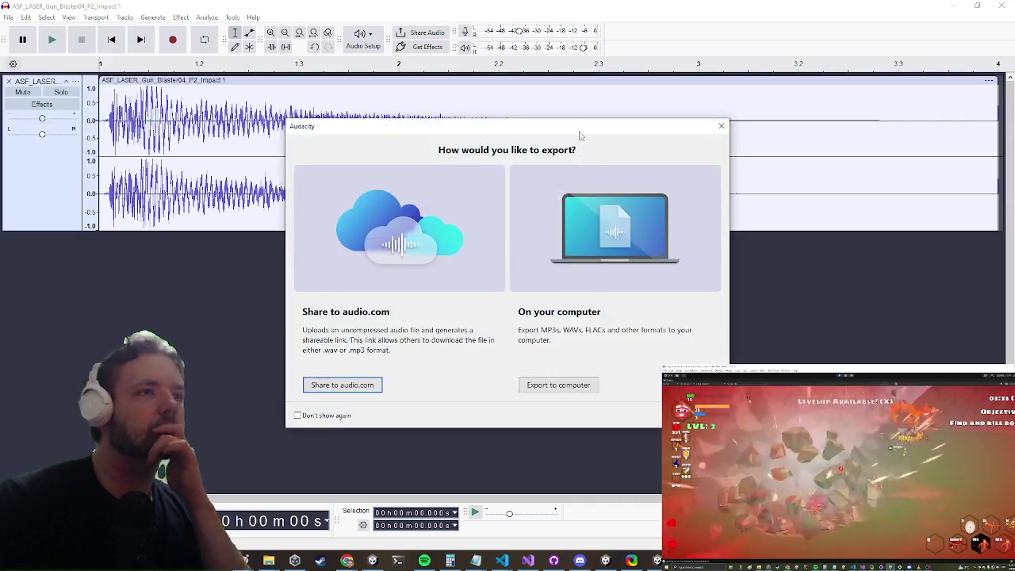
click(591, 384)
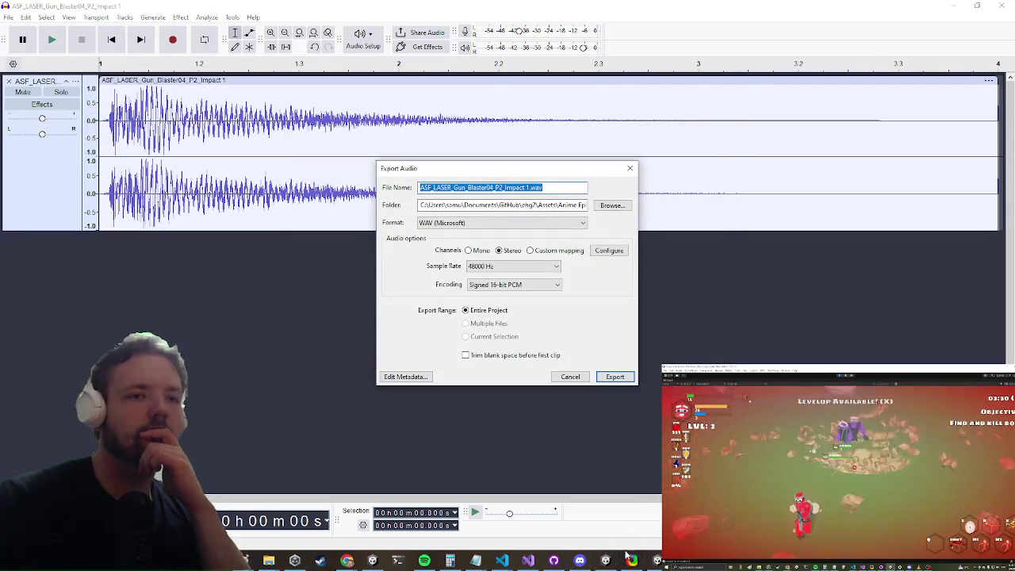
click(628, 559)
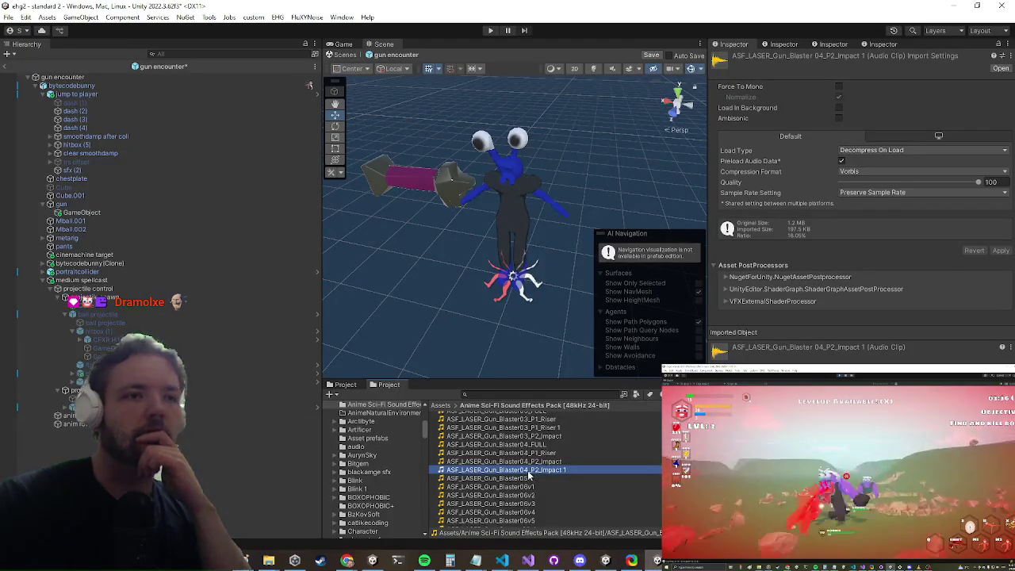
right_click(528, 474)
click(554, 134)
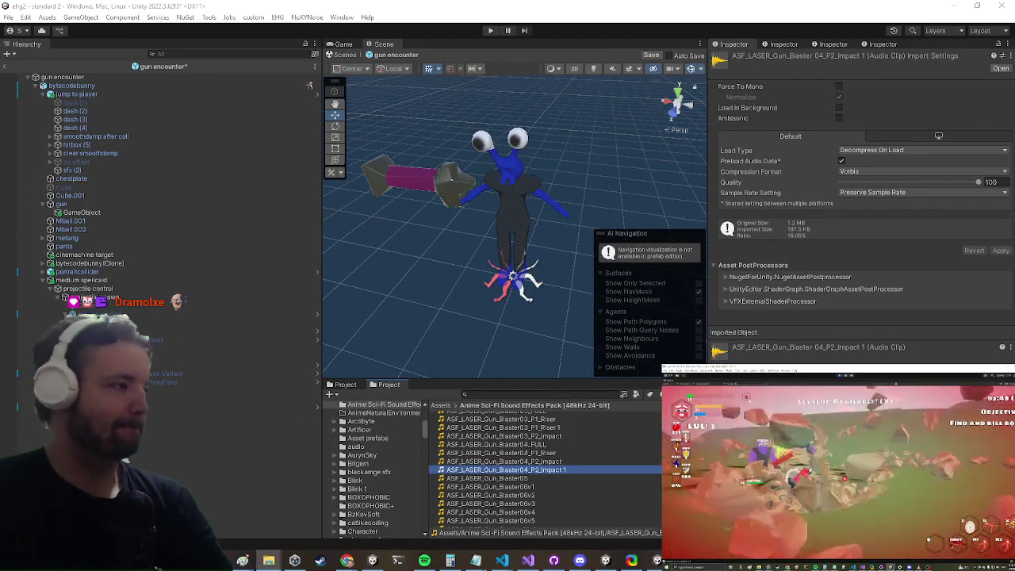
key(alt+Tab)
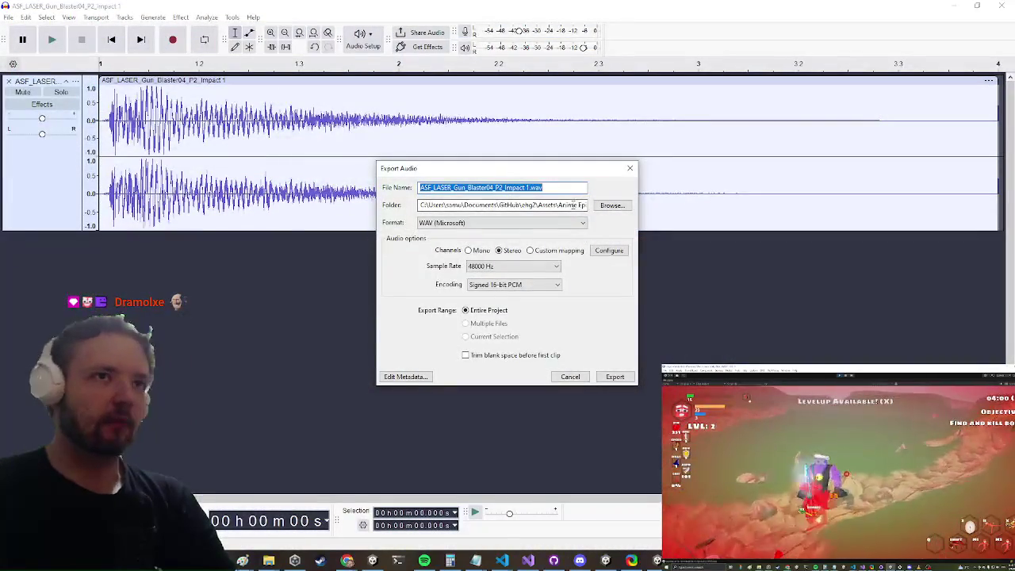
key(Tab)
click(585, 203)
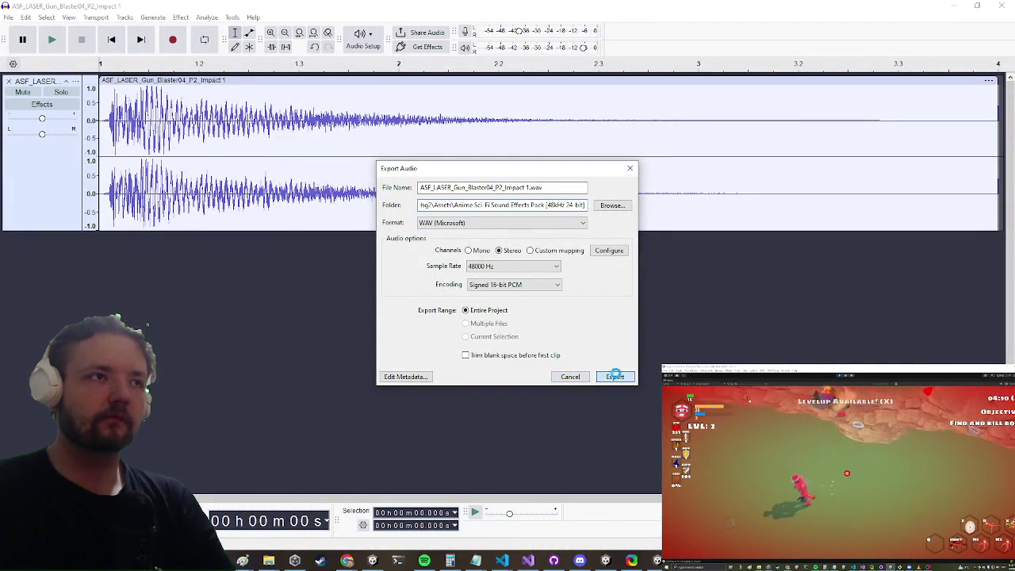
click(615, 375)
Confirm replacing Impact 1.wav, then attempt Amplify and dismiss the no-audio-selected warning
click(588, 281)
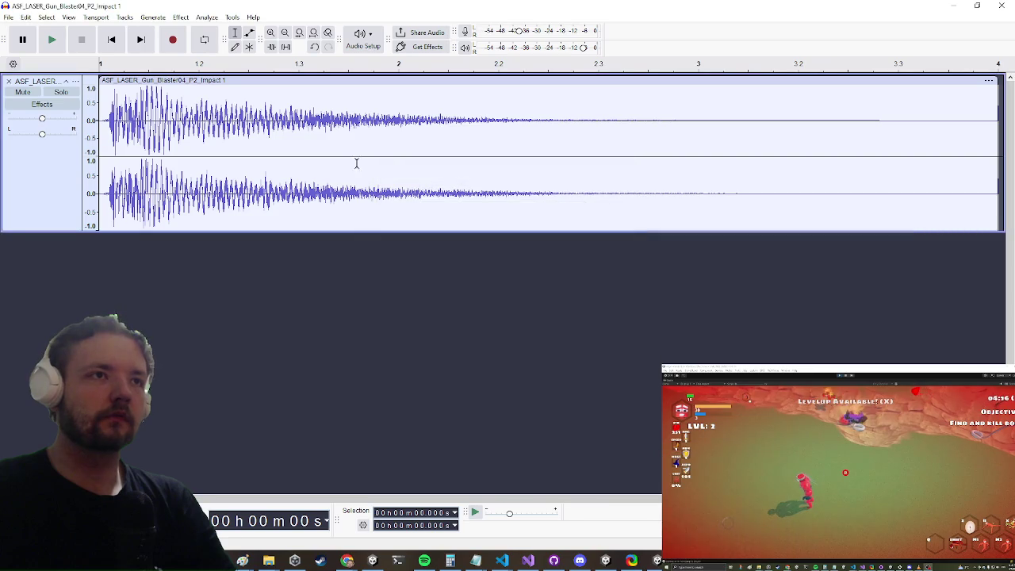
click(181, 17)
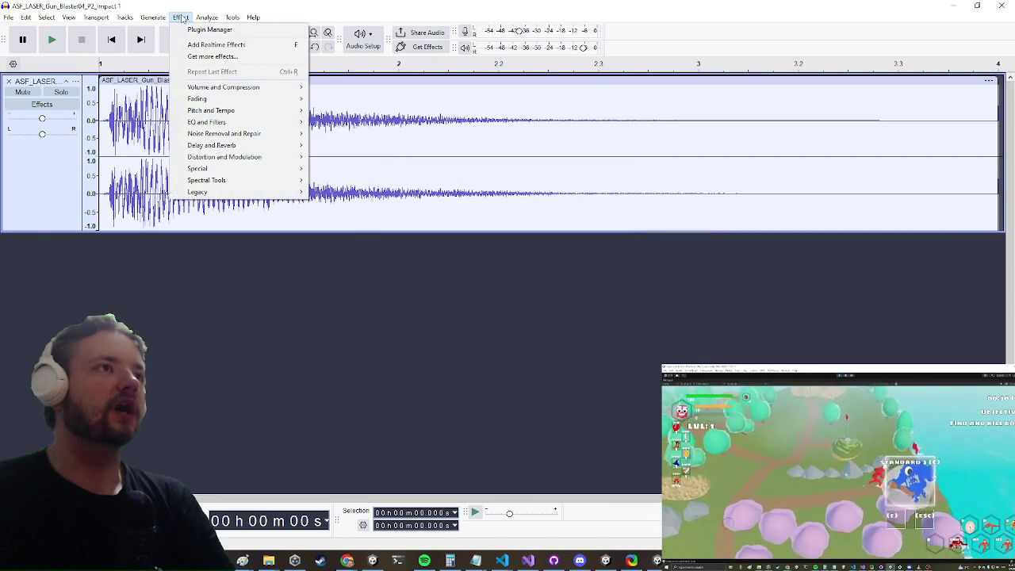
mouse_move(212, 20)
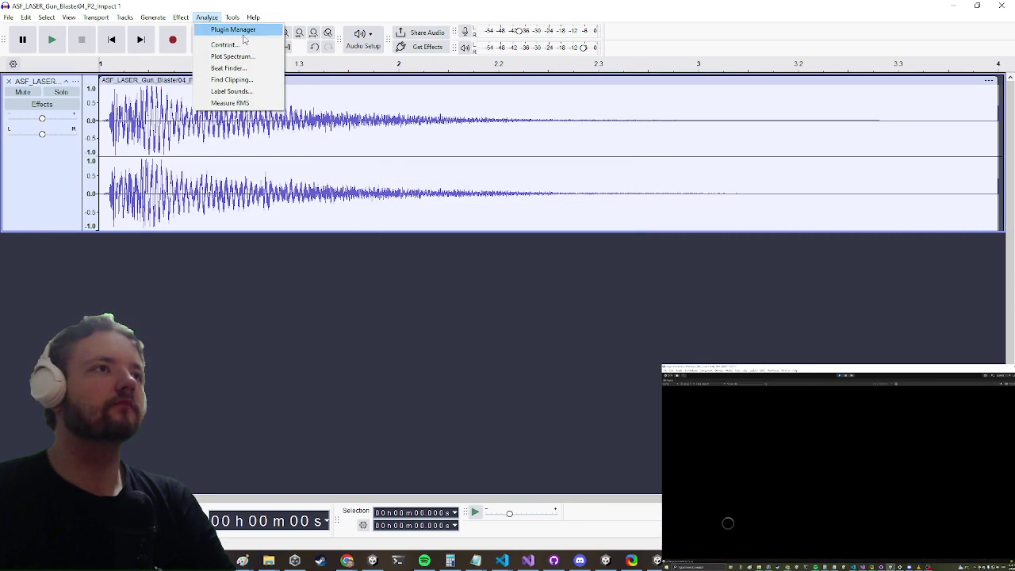
mouse_move(163, 23)
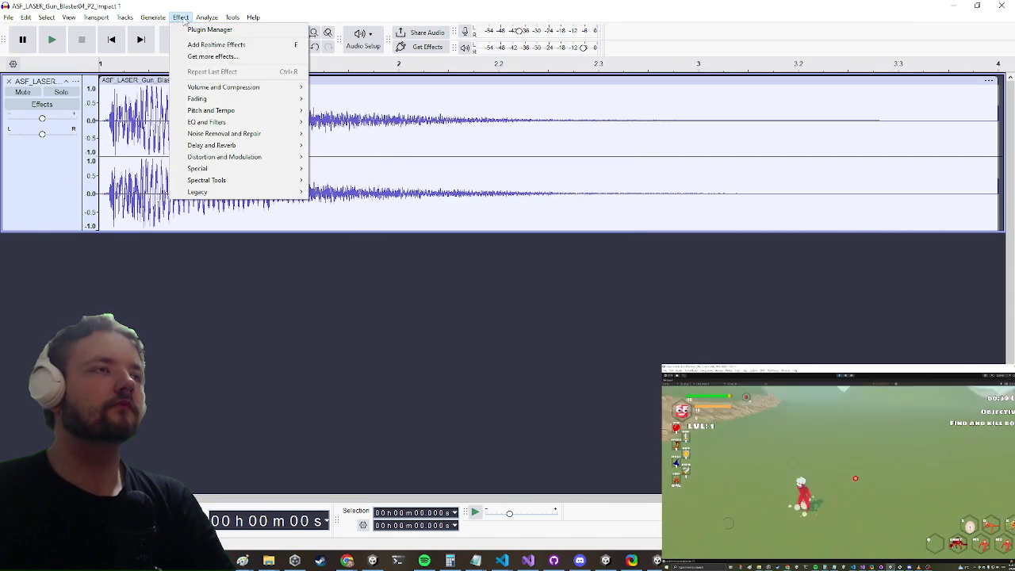
mouse_move(238, 87)
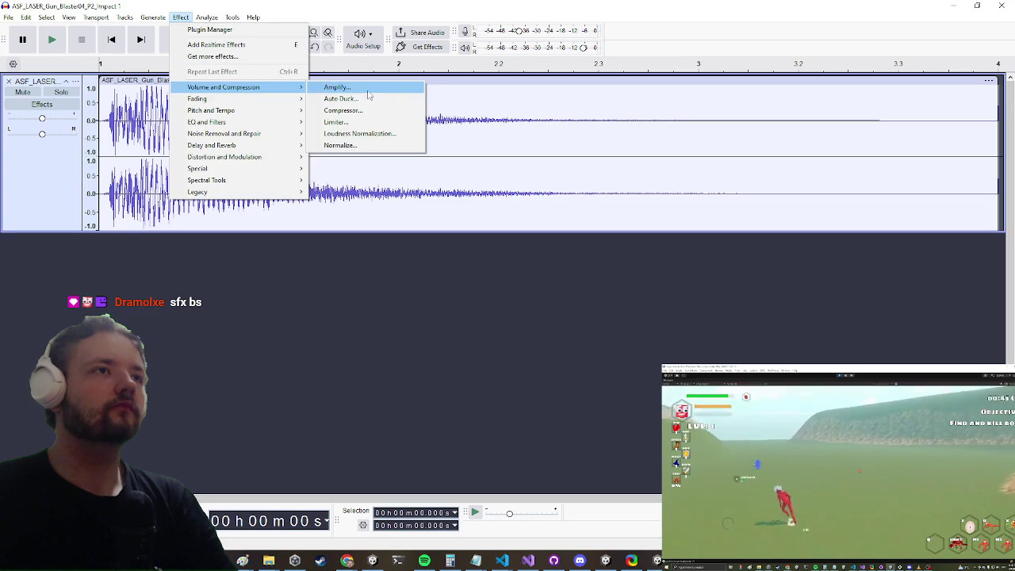
click(401, 87)
click(626, 299)
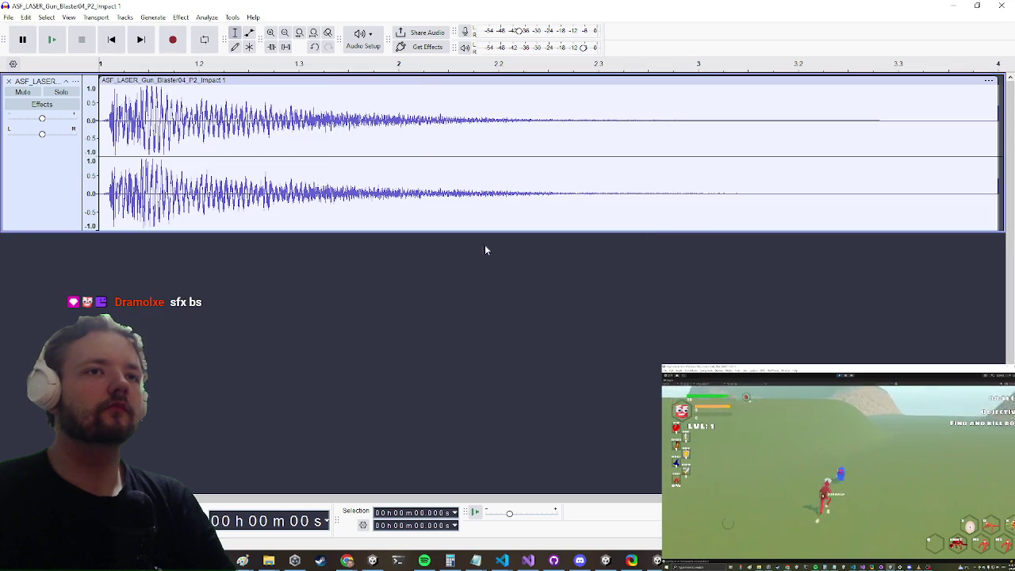
Select all the audio and amplify it by 20.1 dB with clipping allowed
key(ctrl+a)
click(181, 17)
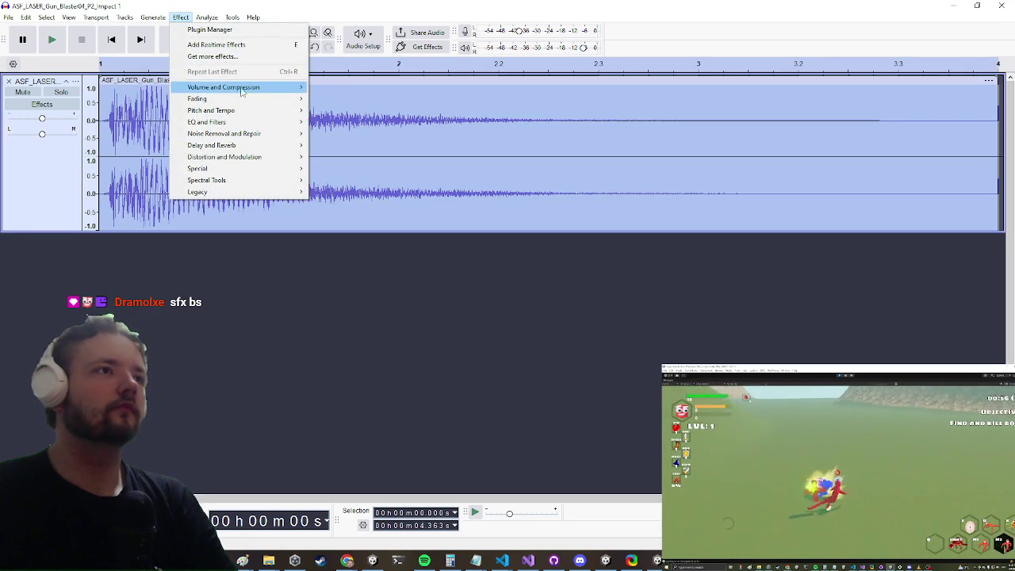
mouse_move(238, 89)
click(337, 87)
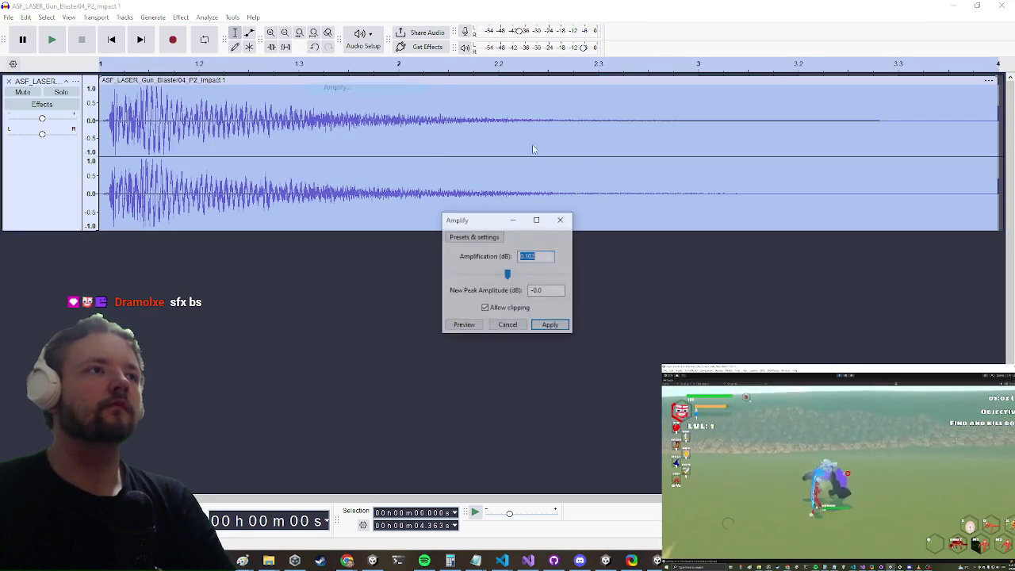
click(548, 327)
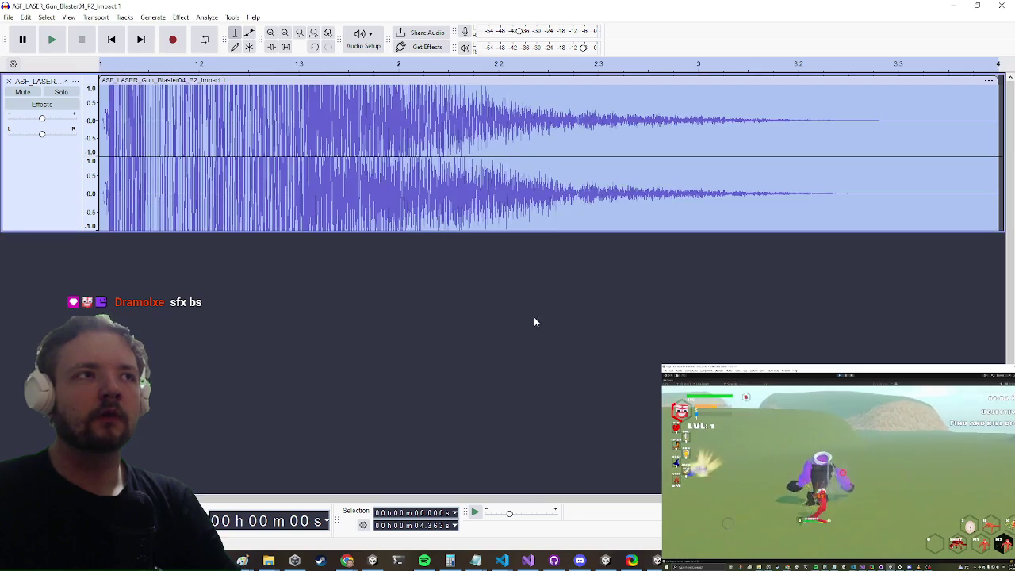
click(7, 18)
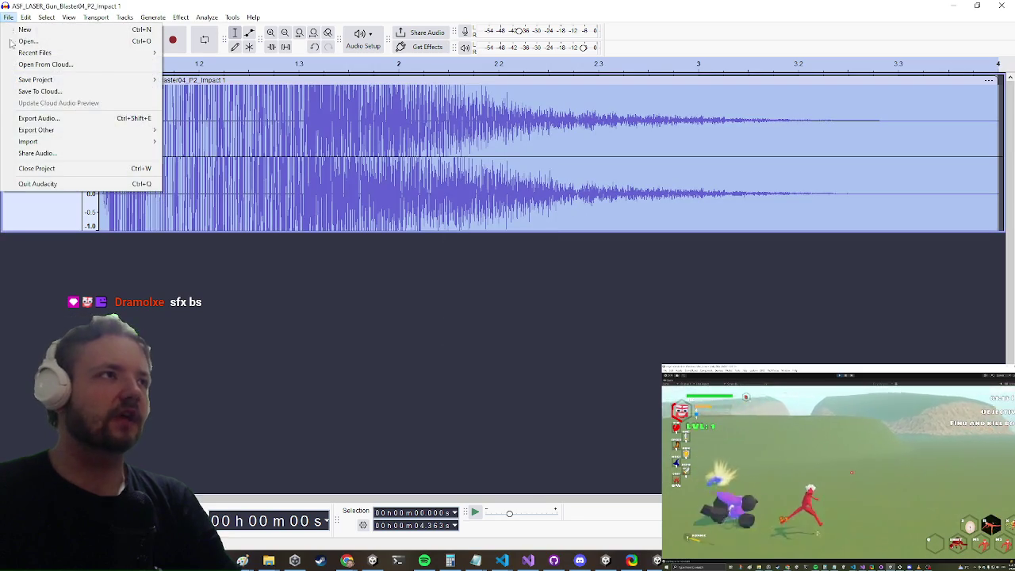
Export the amplified clip to the computer as ASF_LASER_Gun_Blaster04_P2_Impact 1.wav, replacing the original
click(62, 119)
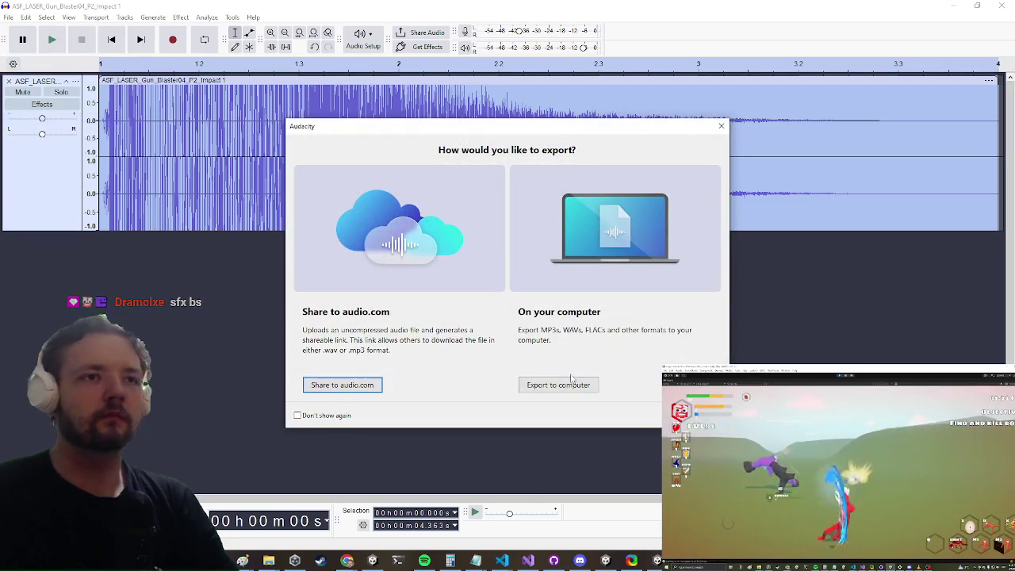
click(571, 379)
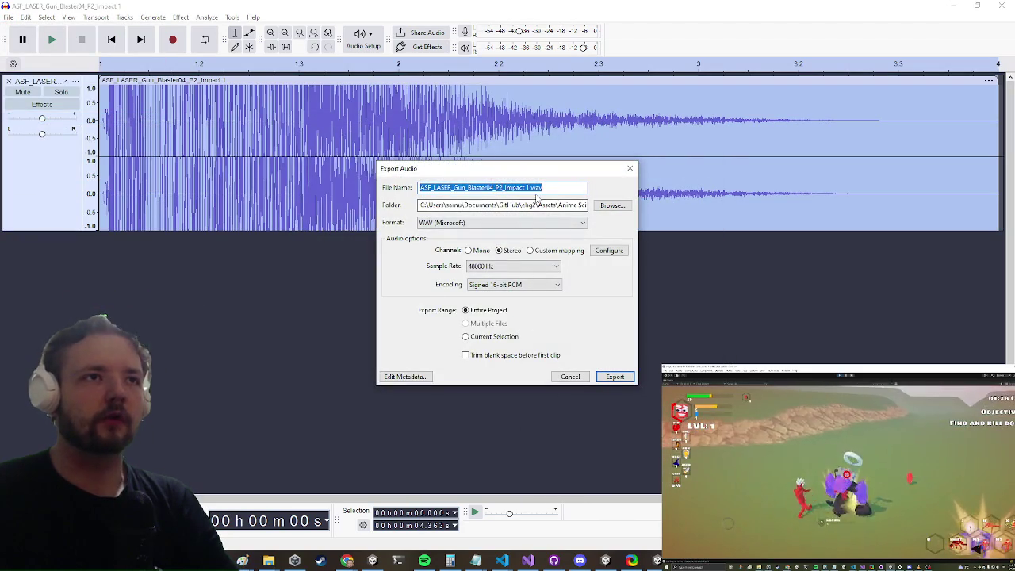
key(Tab)
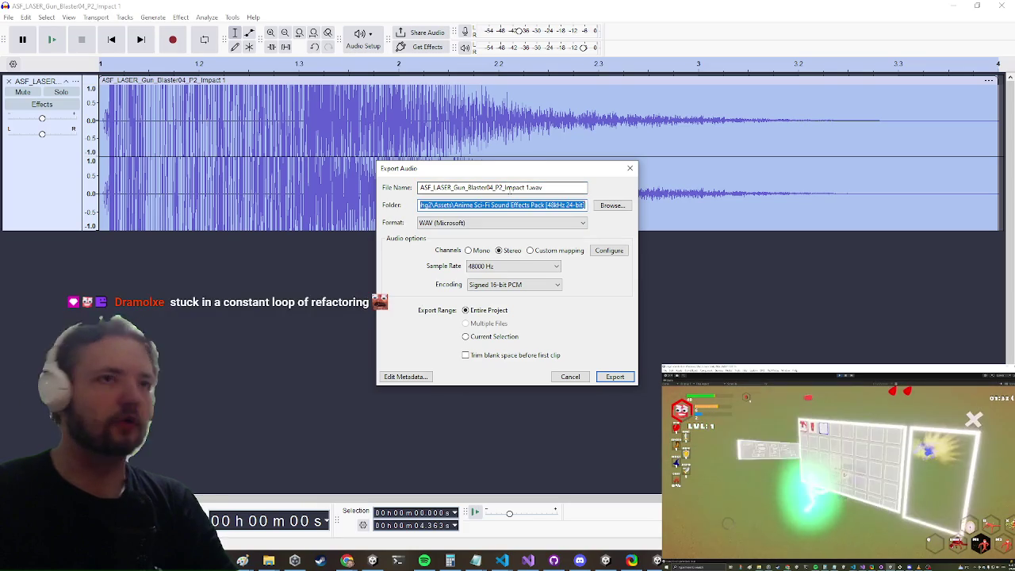
key(Tab)
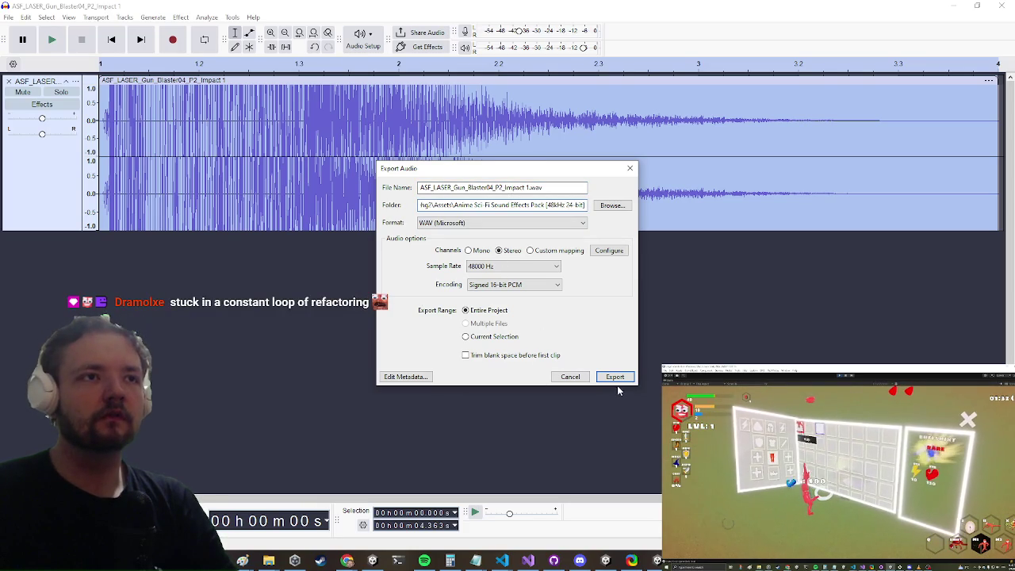
click(614, 377)
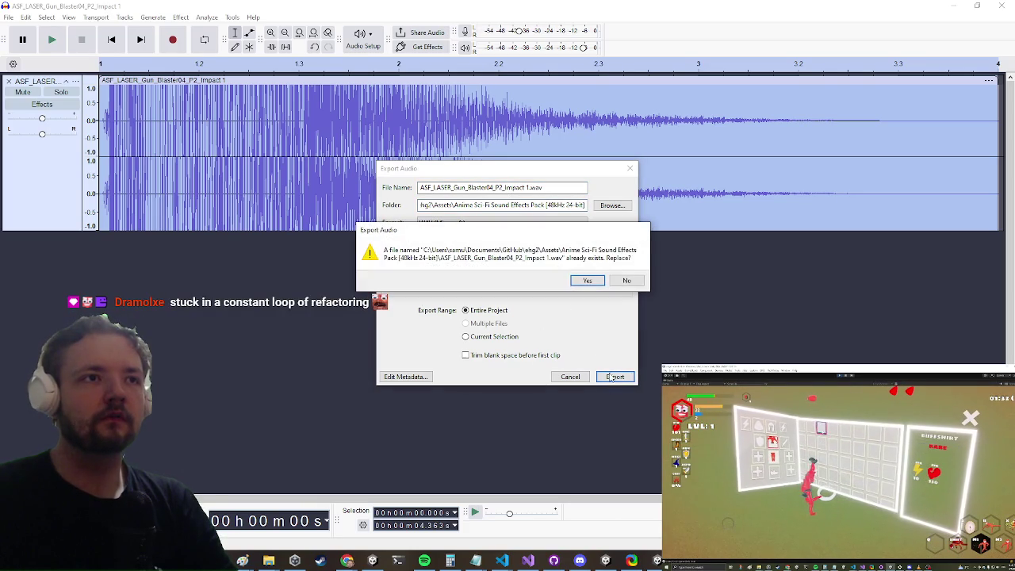
click(577, 281)
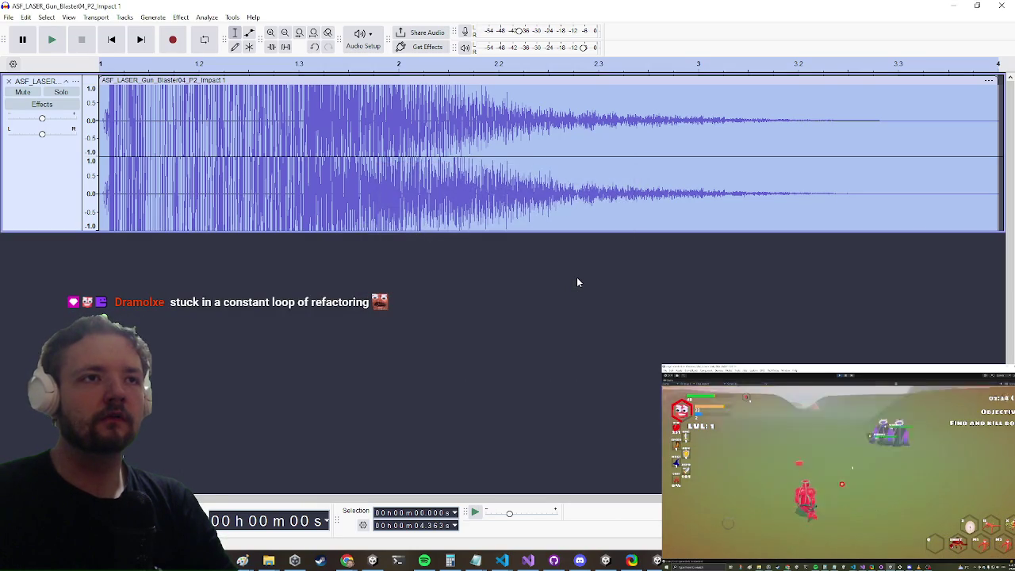
Close Audacity without saving, then assign the reimported Impact 1 clip to anim rot (1)'s On Release Element 0
click(1000, 6)
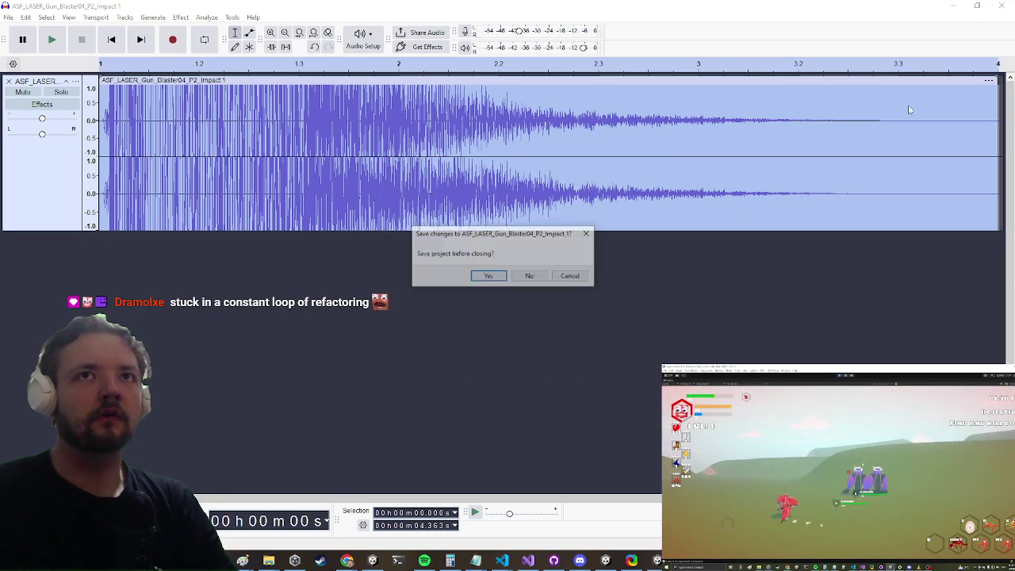
click(529, 277)
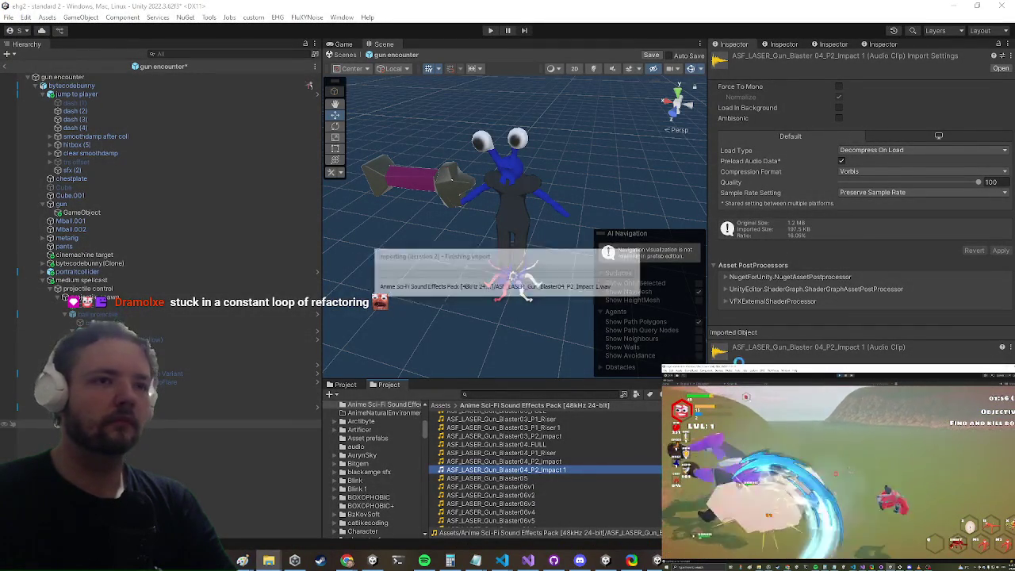
click(464, 311)
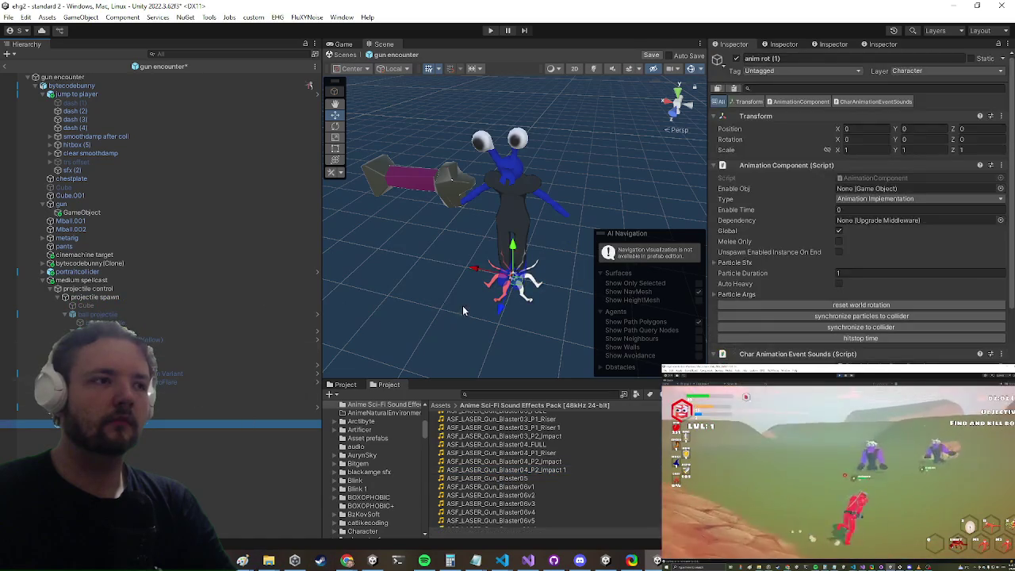
scroll(970, 228, down, 10)
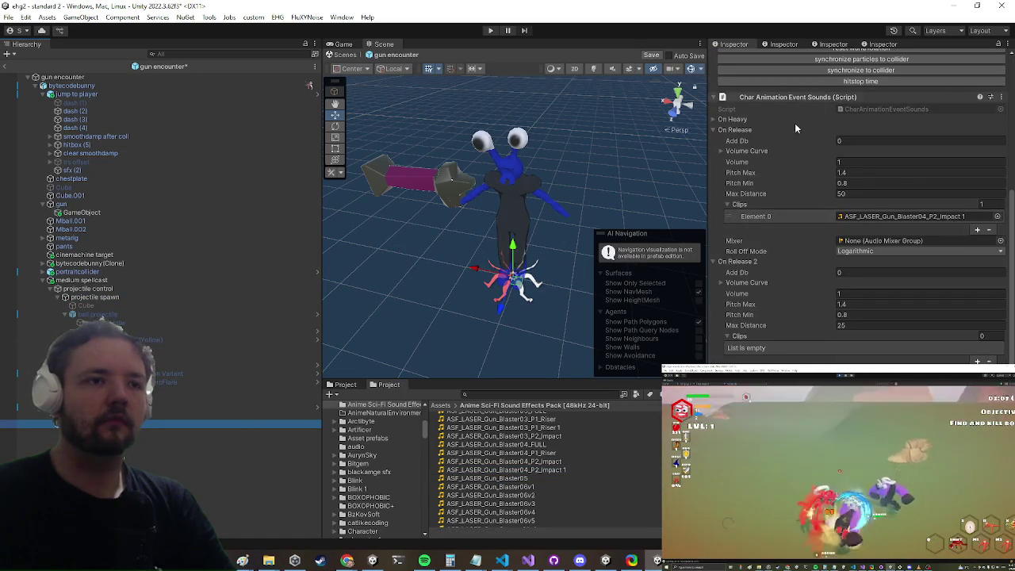
mouse_move(547, 473)
mouse_down()
mouse_move(793, 333)
mouse_move(920, 220)
mouse_up()
scroll(581, 439, up, 2)
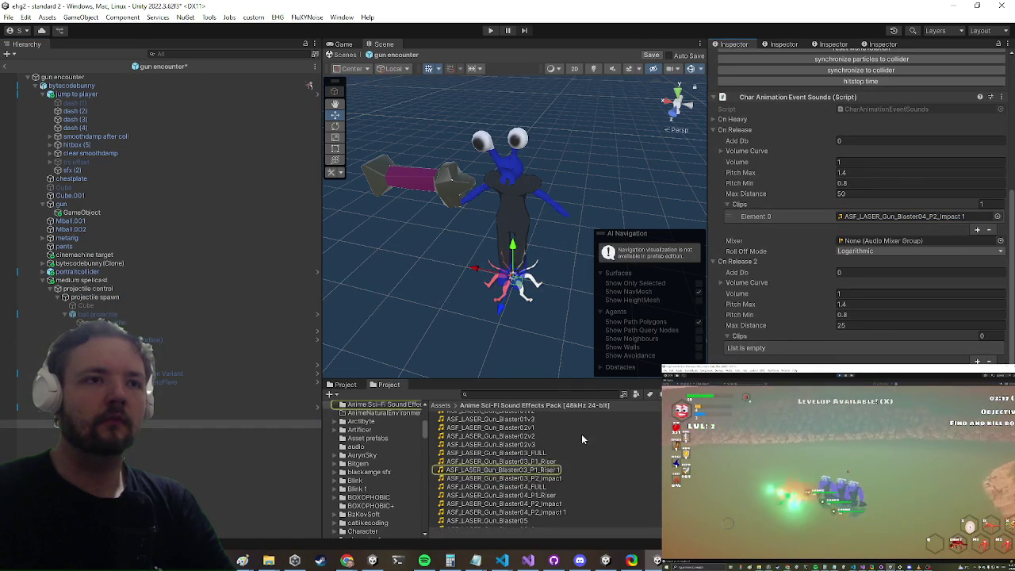